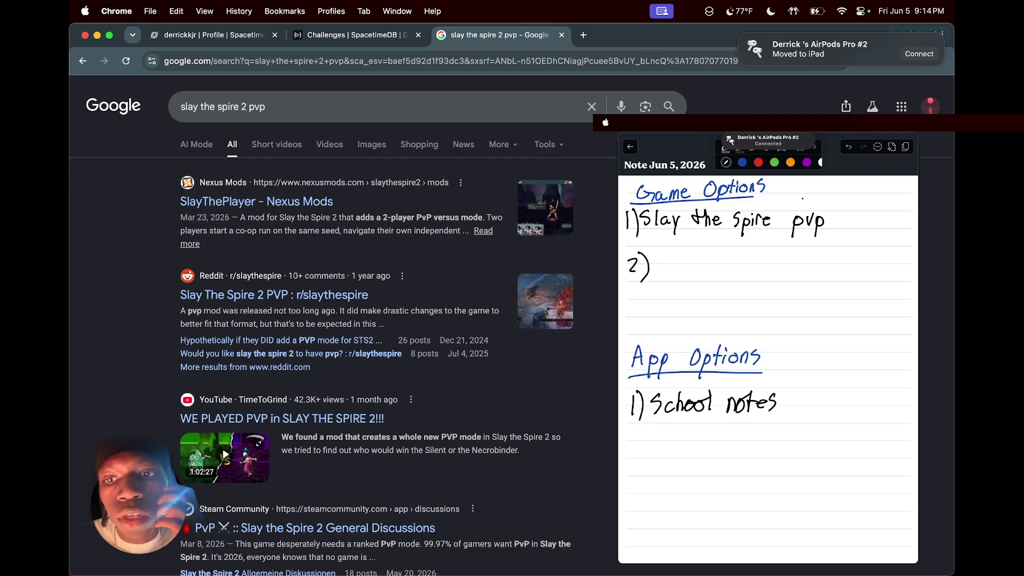
Return to the SpacetimeDB challenge tab and show all windows in Mission Control
key(ctrl+shift+Tab)
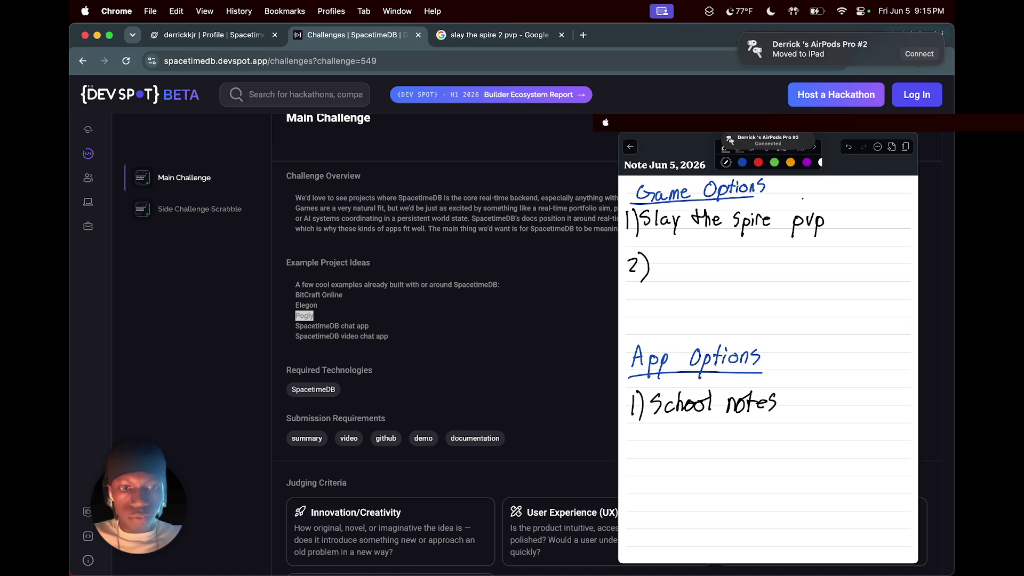
key(ctrl+Up)
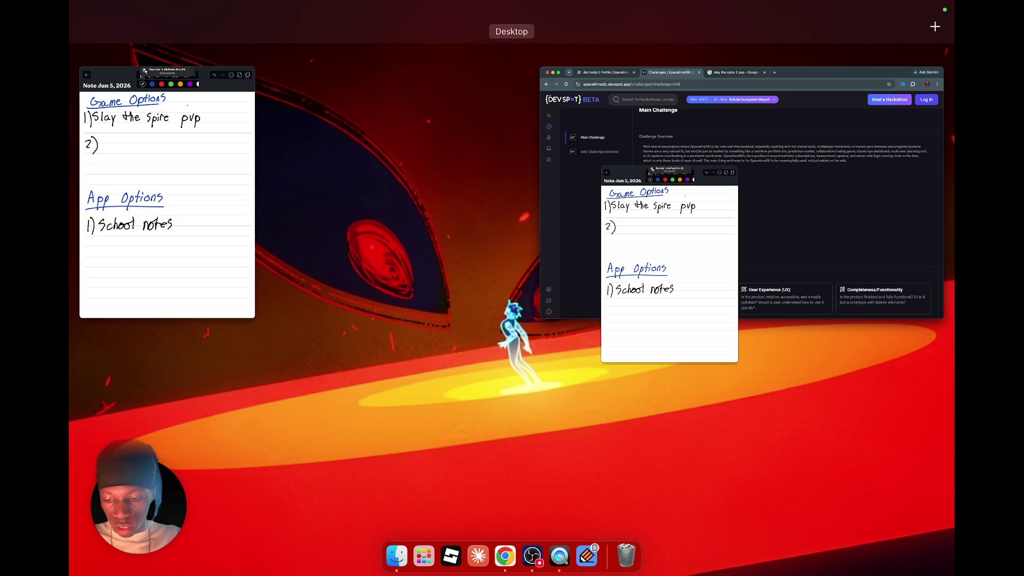
Exit Mission Control back to the full-screen DevSpot SpacetimeDB challenge page
key(ctrl+Up)
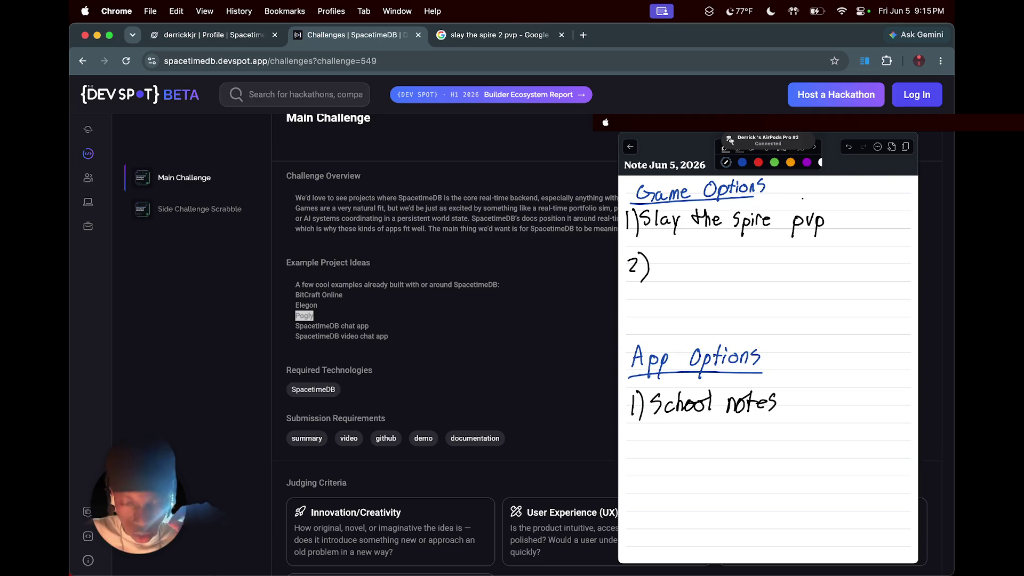
Search Google for 'twitch spotify policy' and expand the AI overview answer
key(super+t)
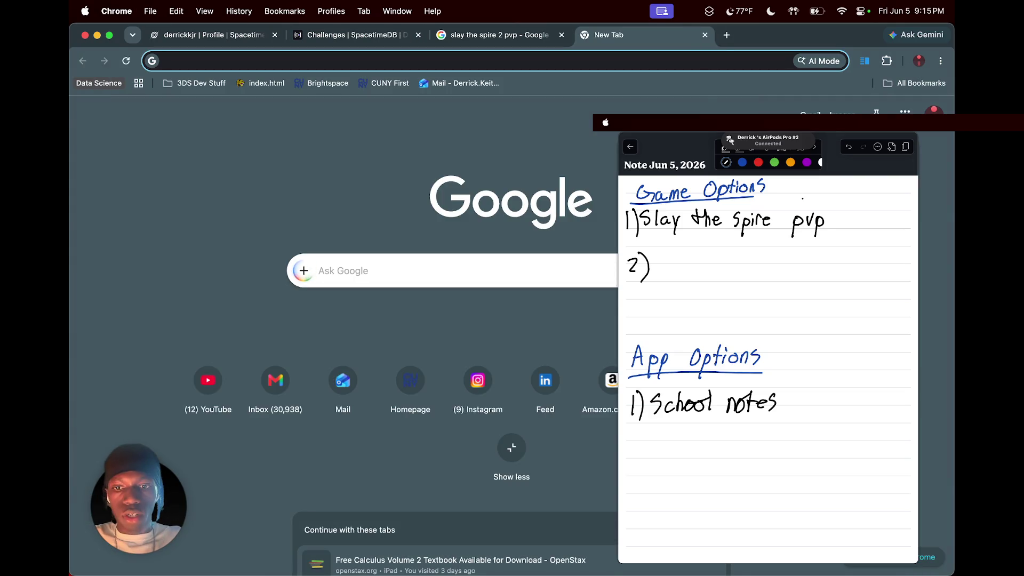
text(twitch spot)
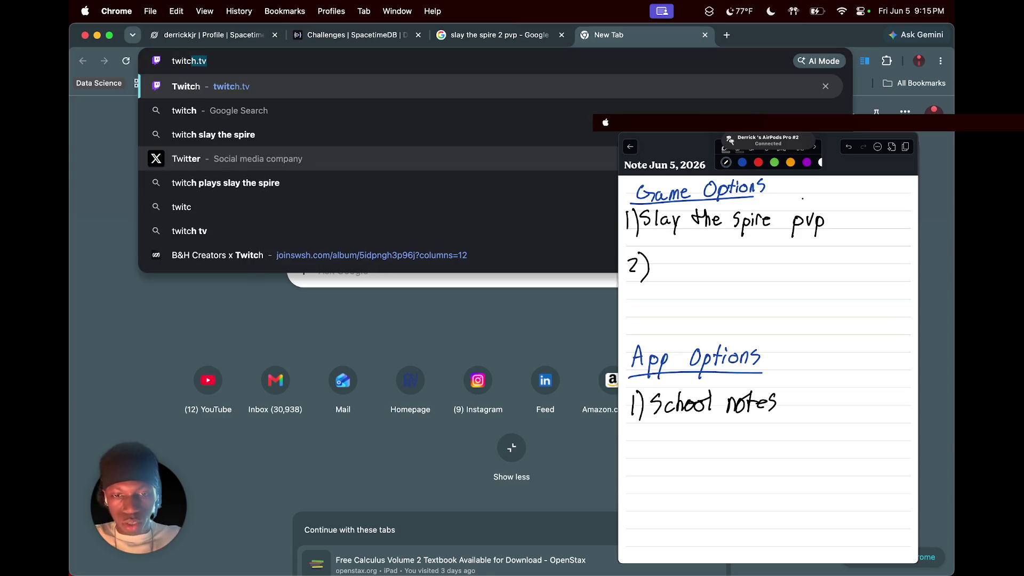
text(ify )
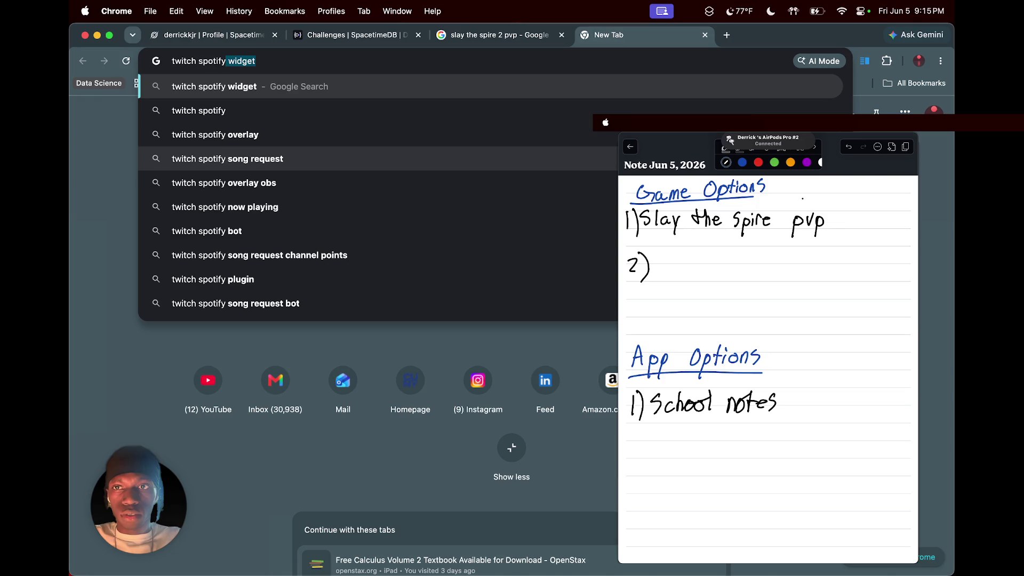
text(policy)
key(Return)
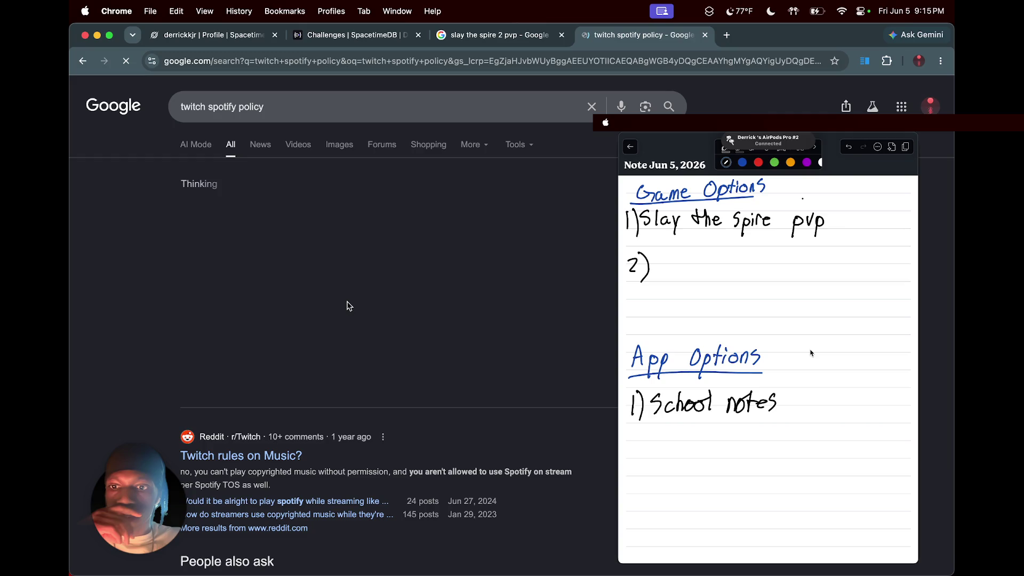
scroll(338, 324, down, 2)
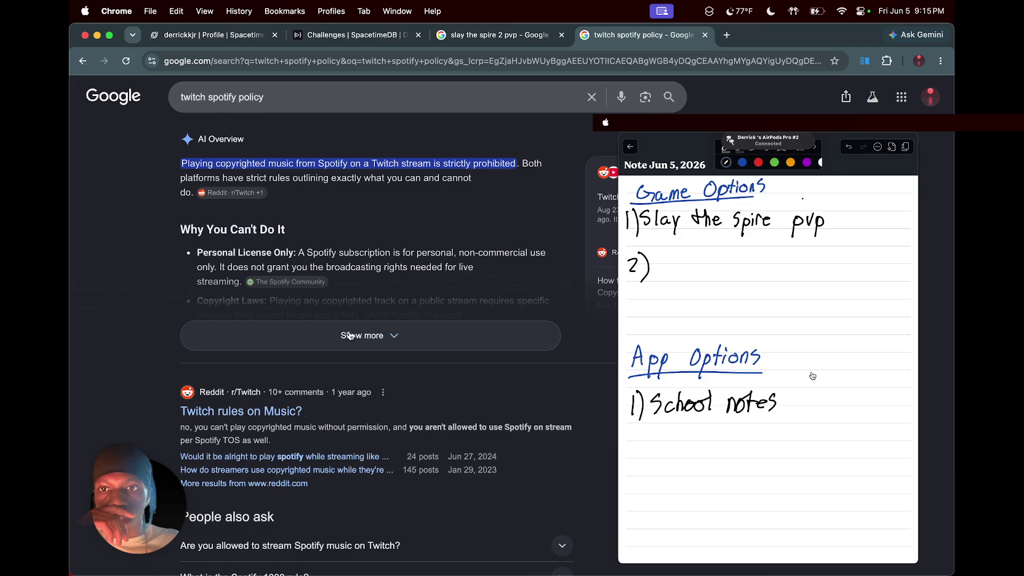
click(351, 334)
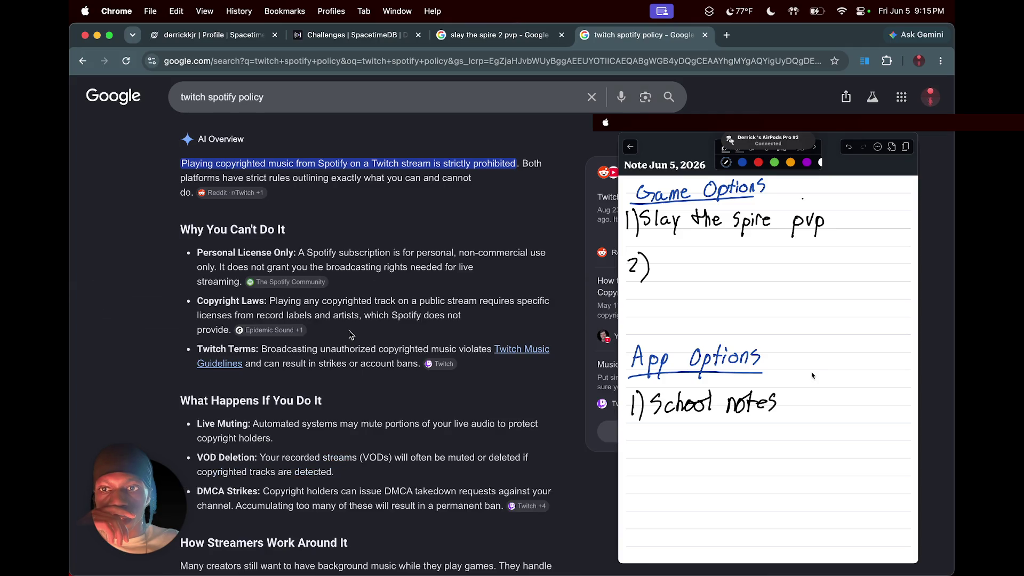
drag(297, 252, 330, 253)
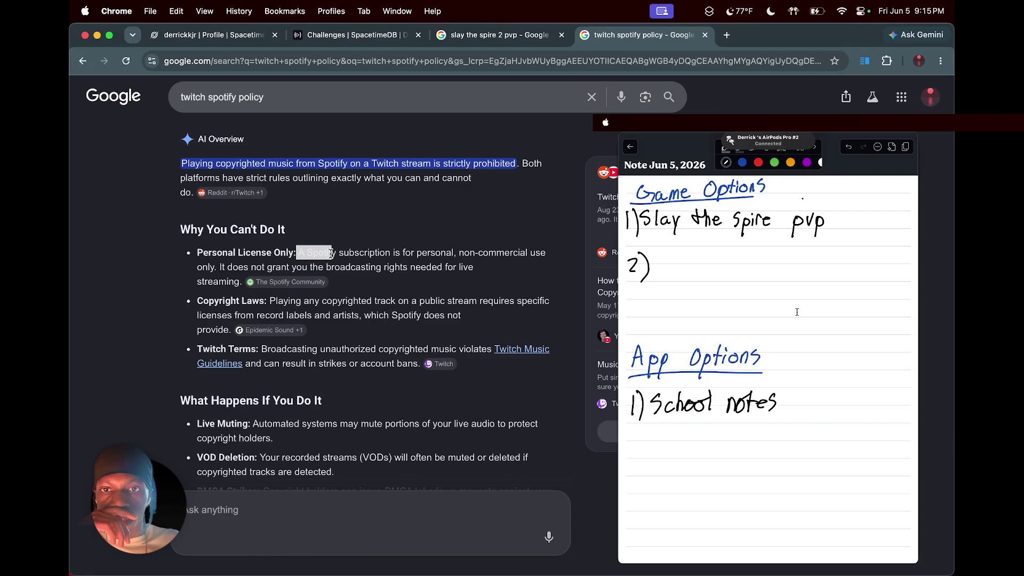
click(347, 310)
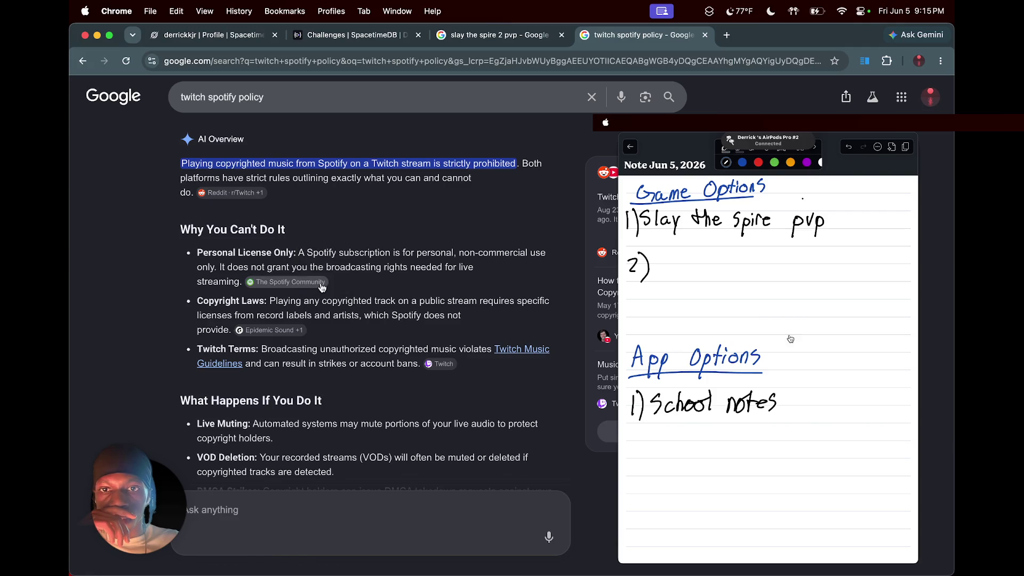
Read down through the Personal License Only and Separate Audio Tracks points
scroll(348, 309, down, 2)
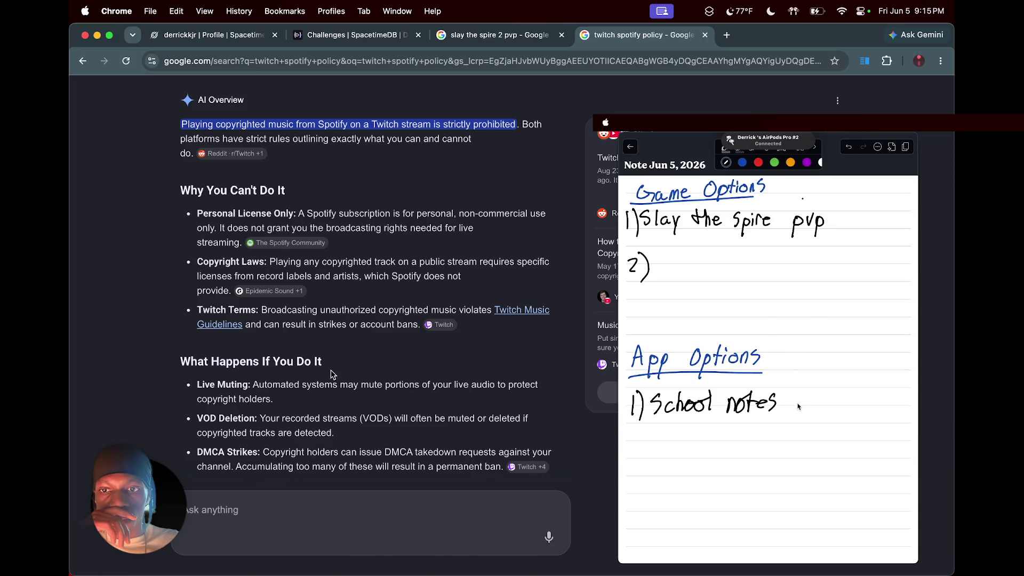
scroll(332, 375, down, 5)
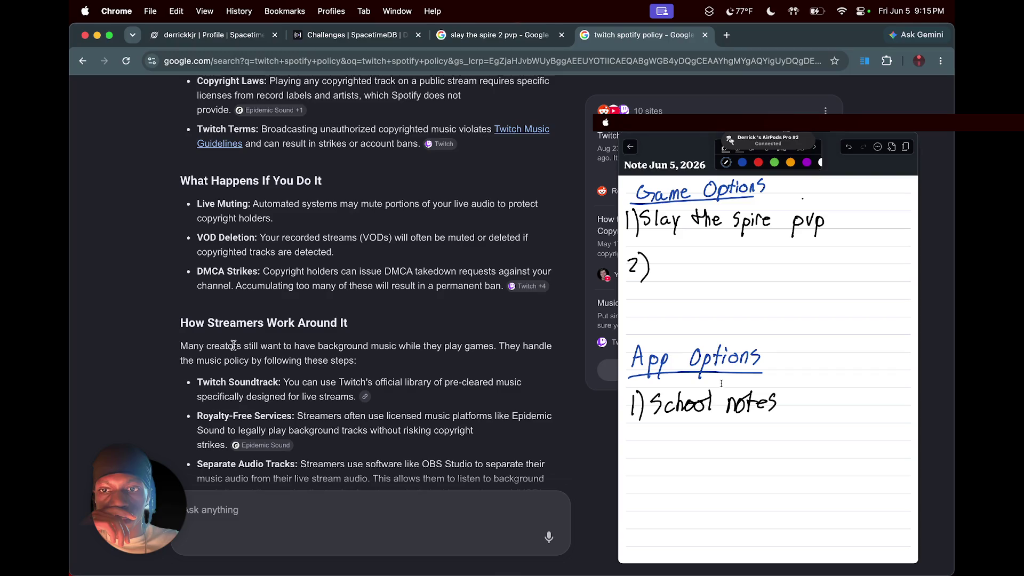
scroll(314, 408, down, 3)
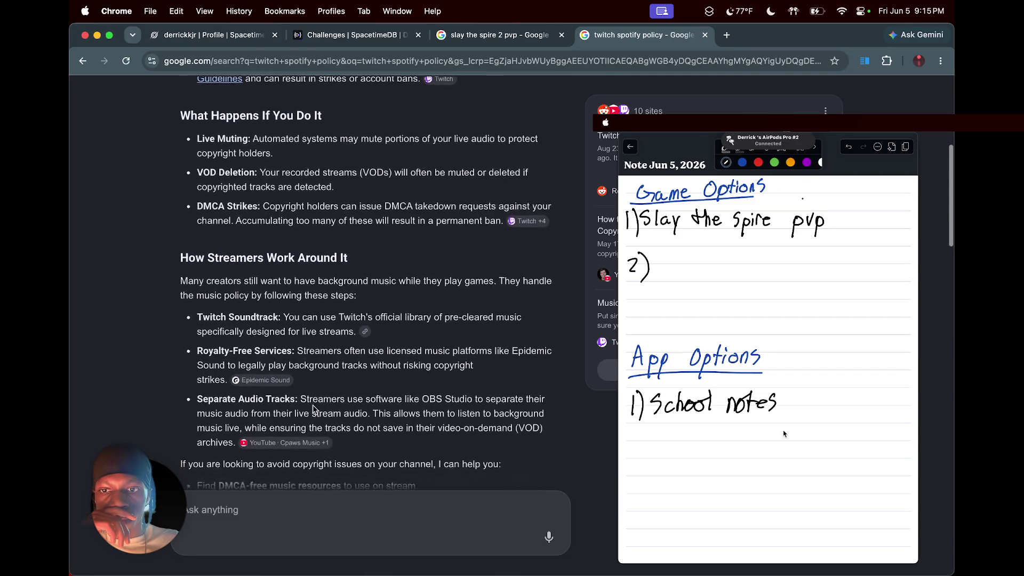
drag(301, 377, 366, 379)
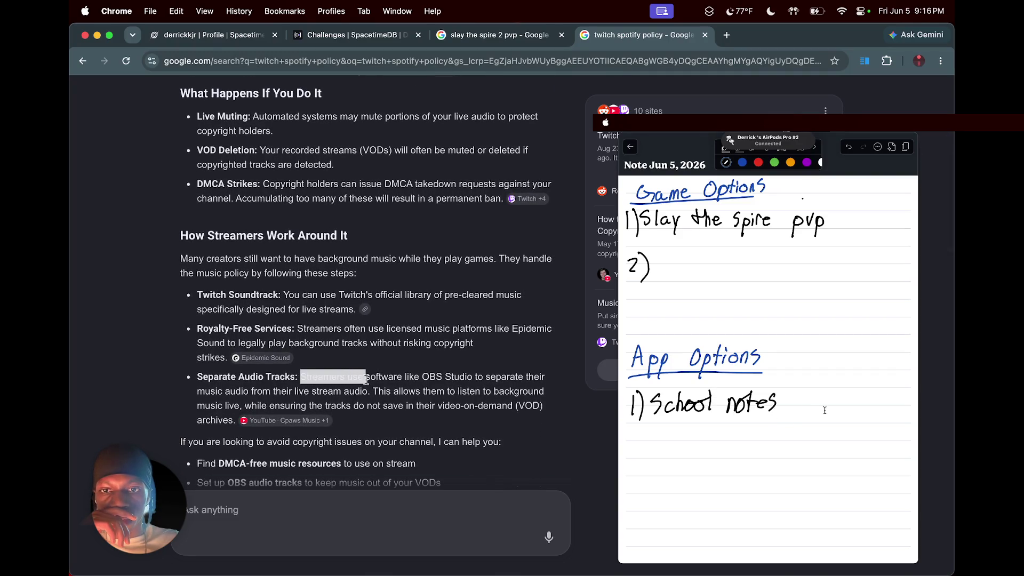
click(313, 383)
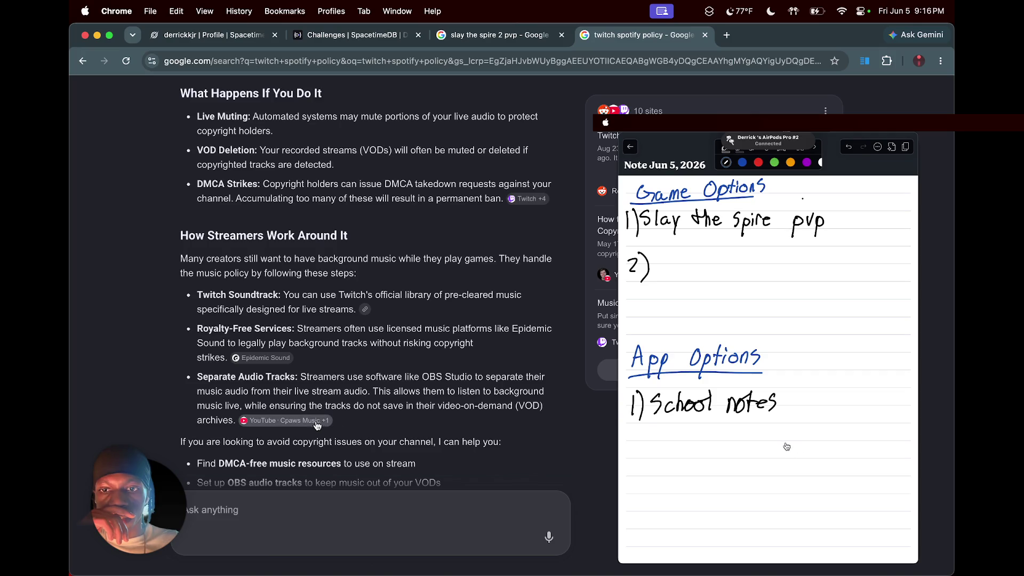
mouse_move(320, 422)
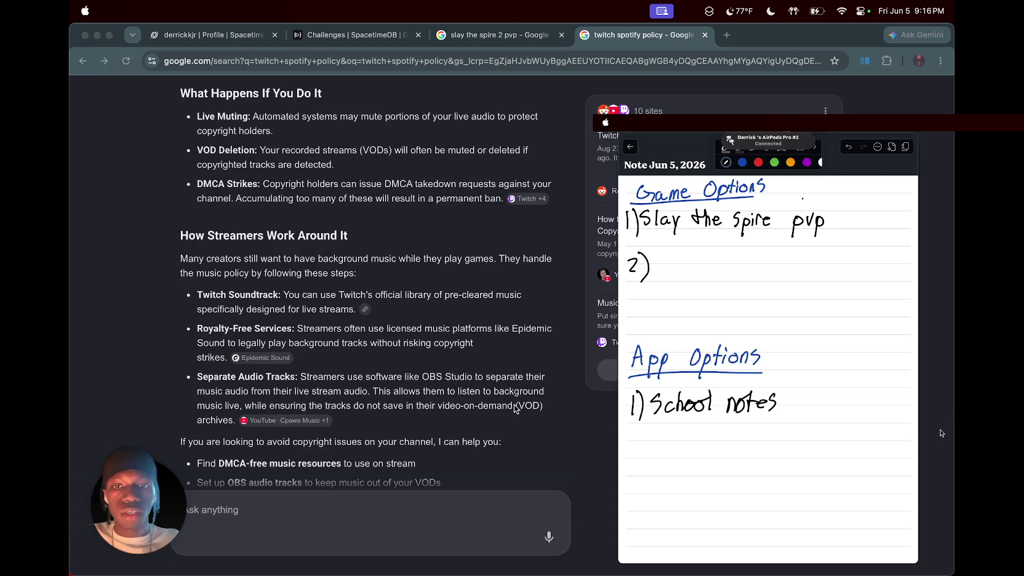
Launch Spotify from the Raycast launcher with the search 's'
key(super+space)
text(s)
key(Escape)
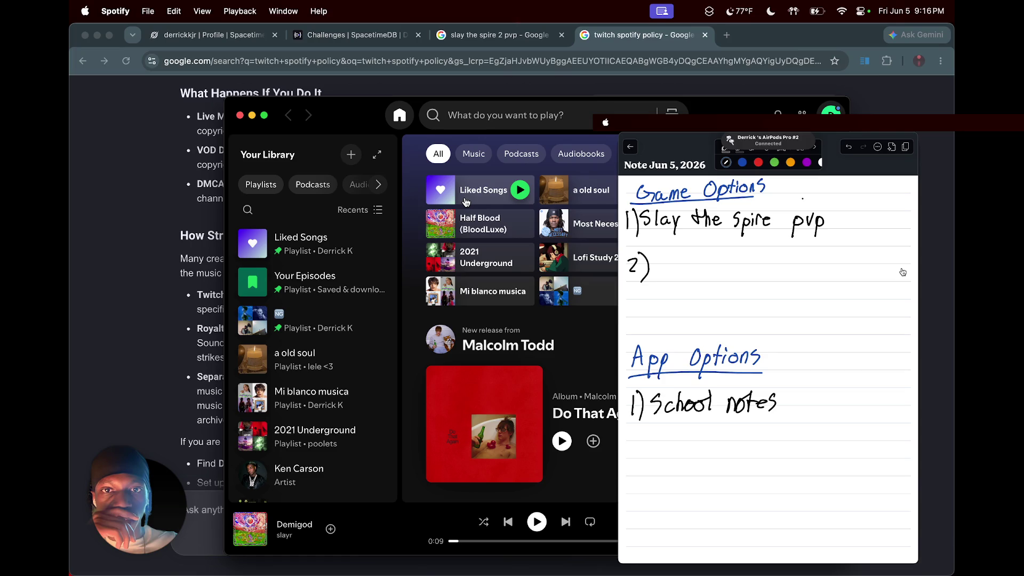
Play the 2021 Underground playlist in Spotify, then close Chrome's Twitch policy tab
click(926, 261)
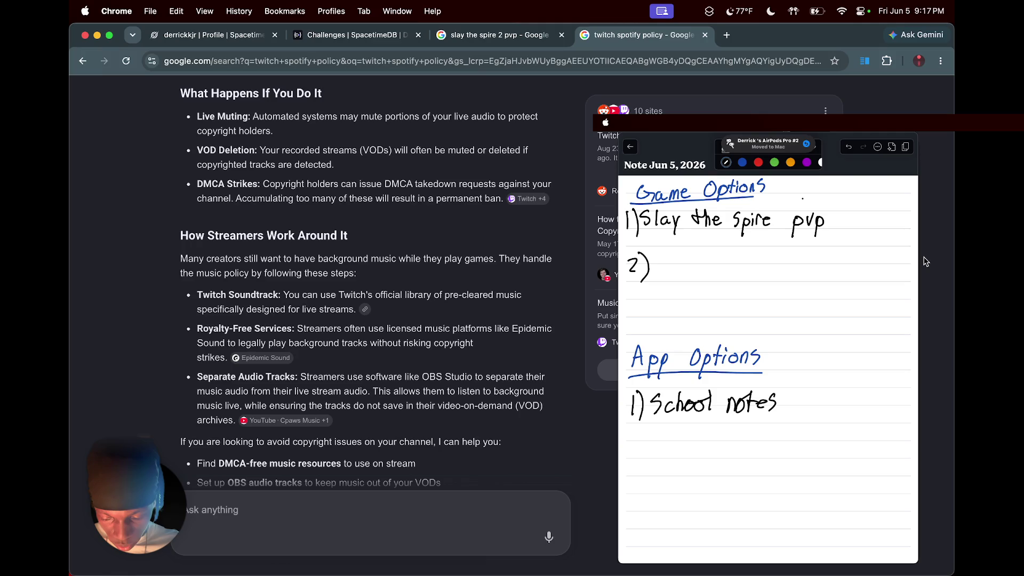
key(super+Tab)
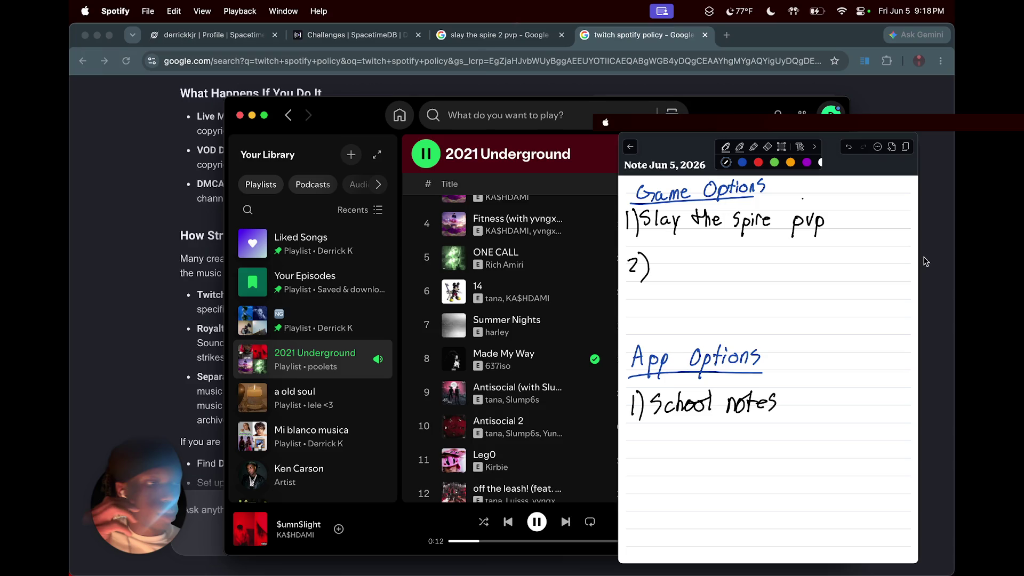
key(super+Tab)
key(super+w)
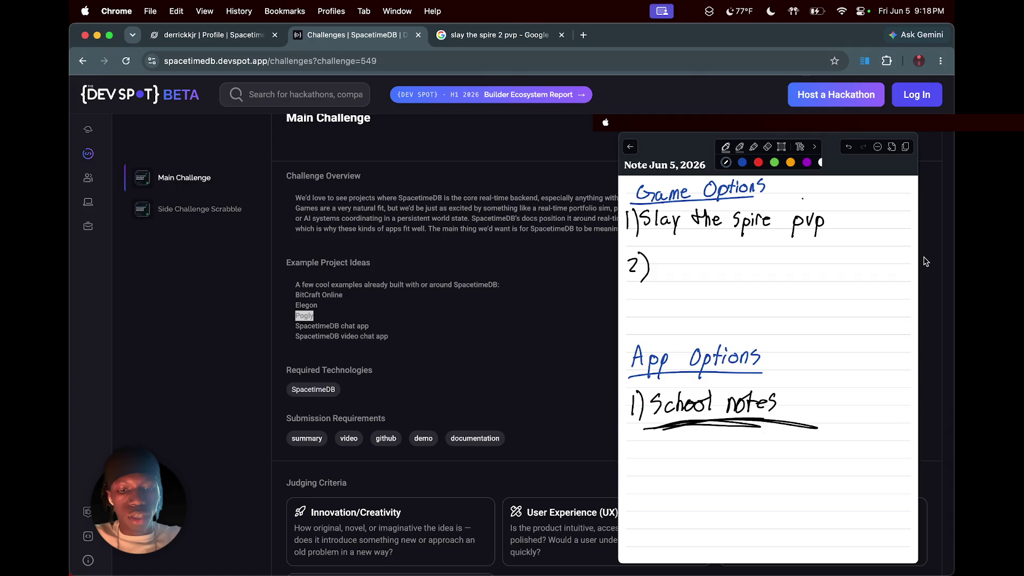
click(999, 449)
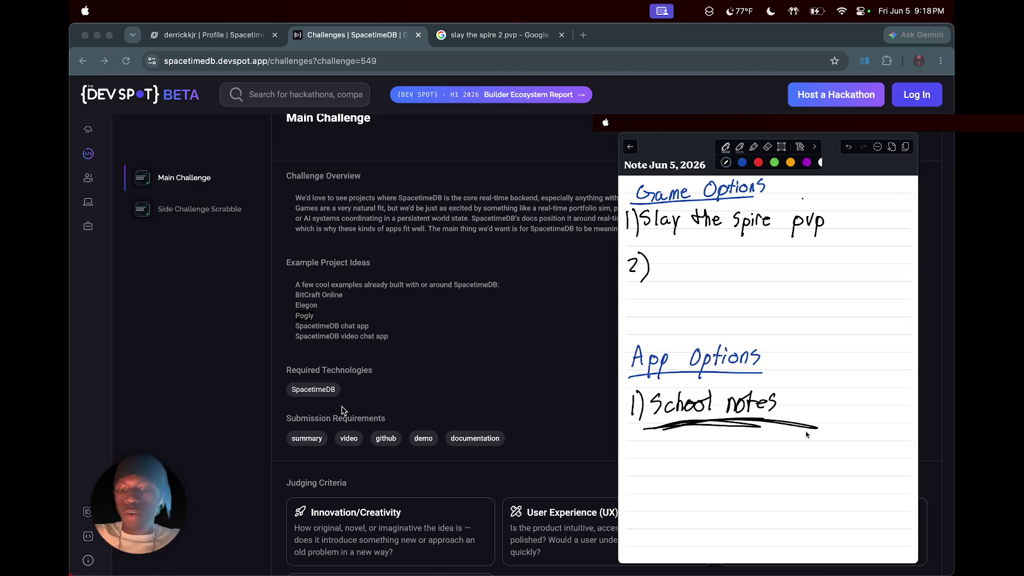
Search Raycast for 'iphone' and launch iPhone Mirroring
key(super+space)
text(scre)
key(Down)
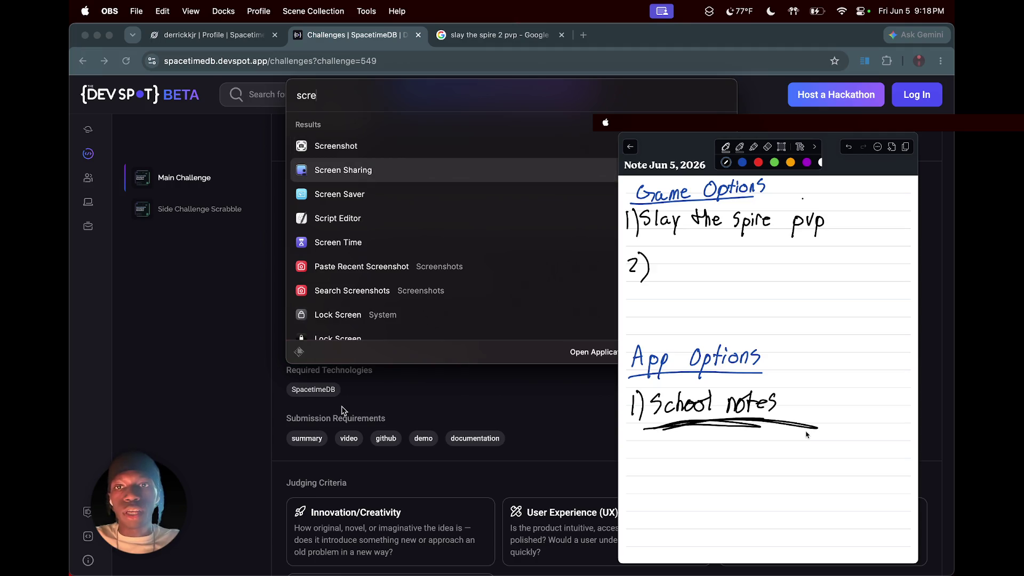
text(en mirro)
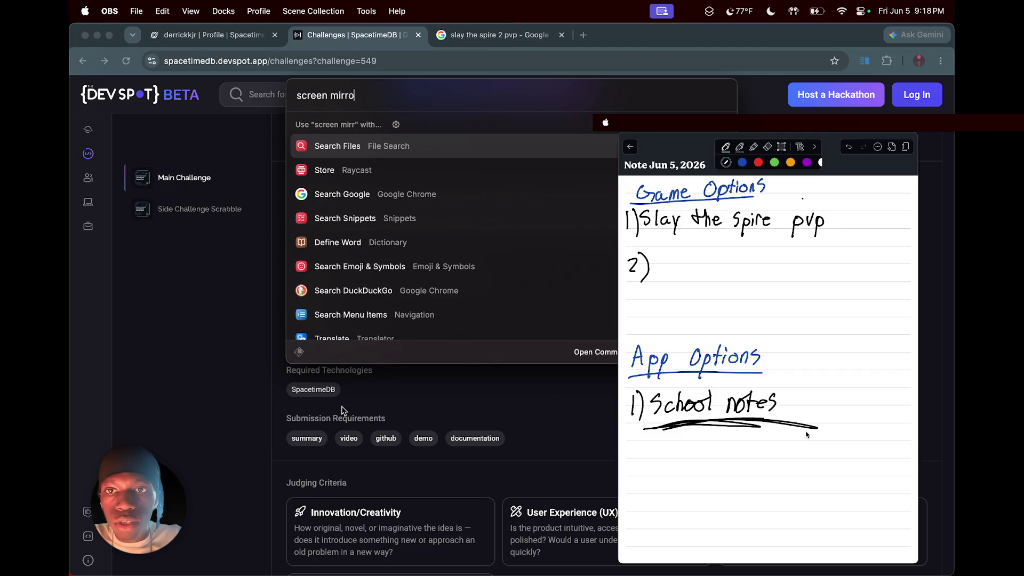
key(super+a)
text(i[)
key(BackSpace)
text(phone)
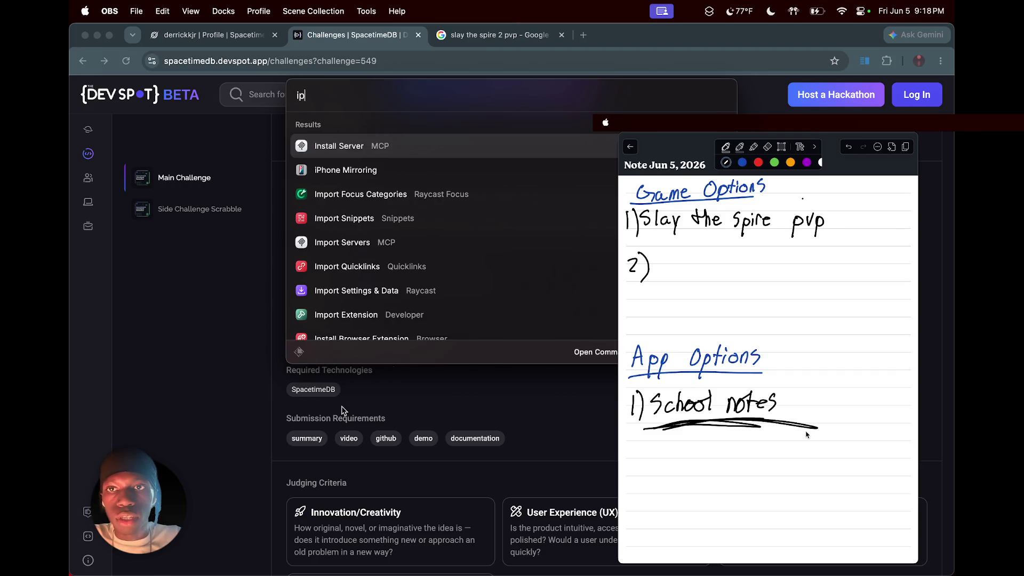
key(Return)
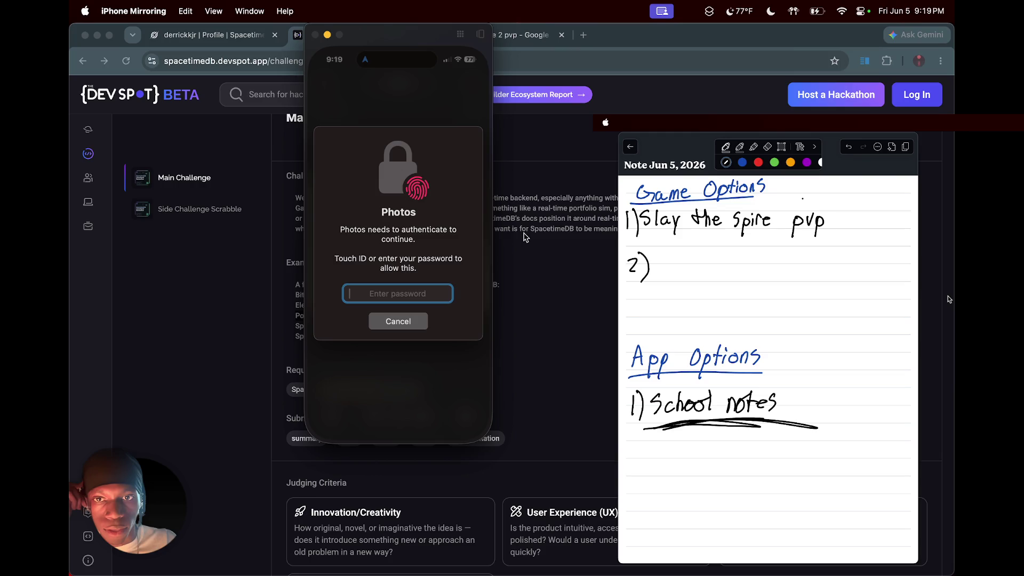
Move the iPhone Mirroring window aside and enlarge the hackathon schedule photo
mouse_move(398, 35)
mouse_down()
mouse_move(693, 138)
mouse_move(643, 139)
mouse_up()
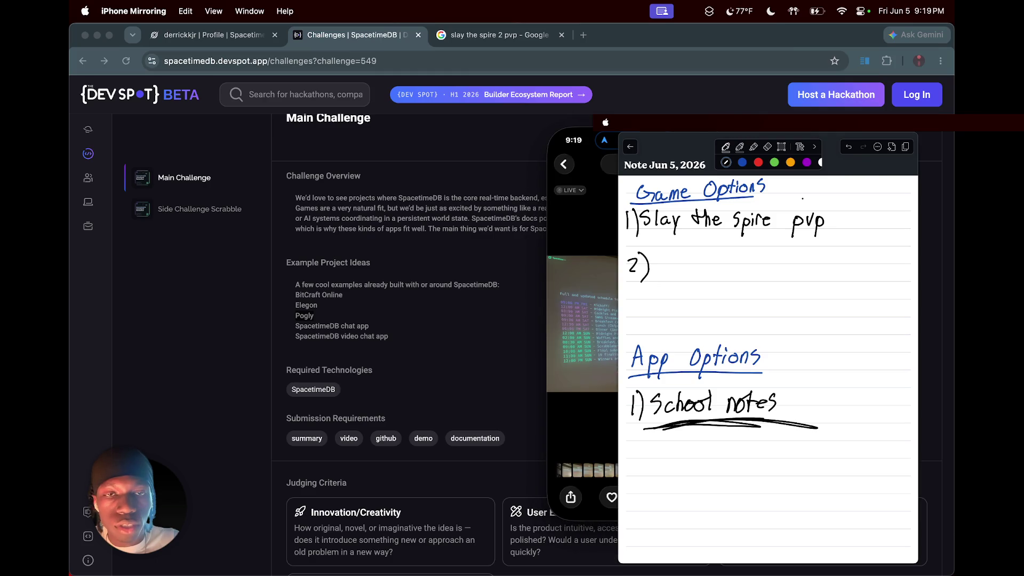
double_click(581, 295)
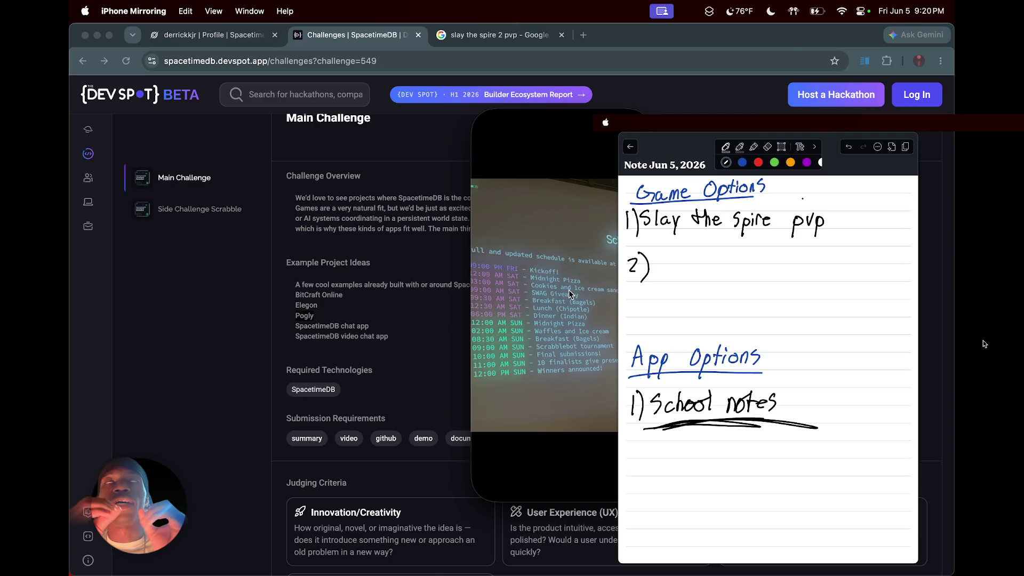
Browse the Prize Requirements and Rules slide photos, zooming into Rules, then move to Tips
click(569, 294)
click(546, 453)
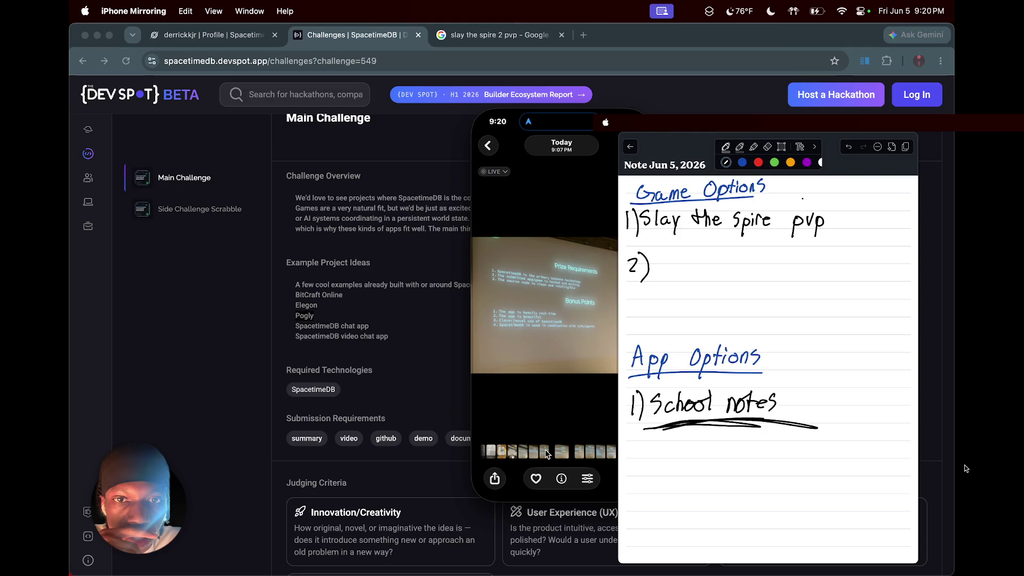
click(549, 452)
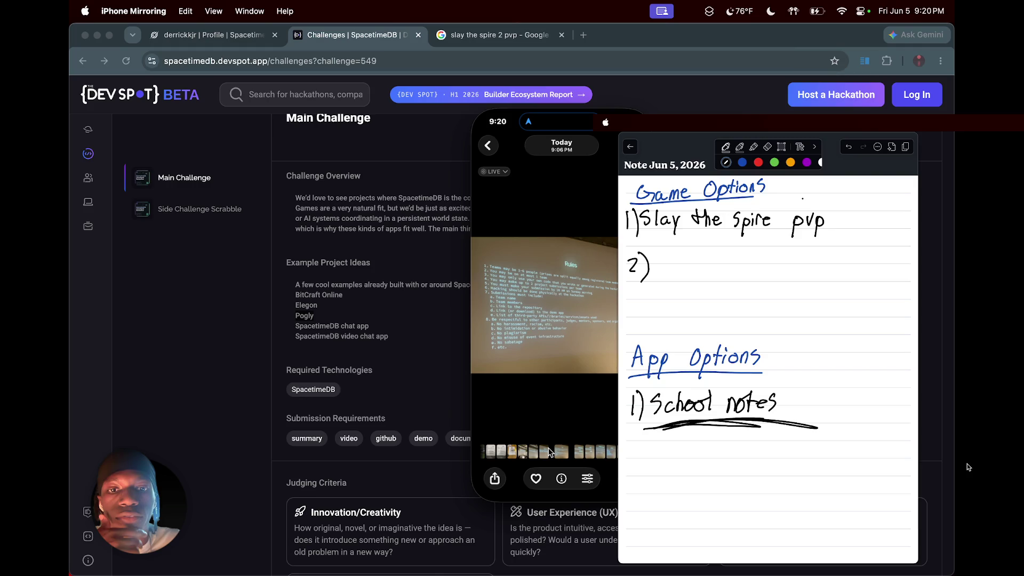
double_click(552, 337)
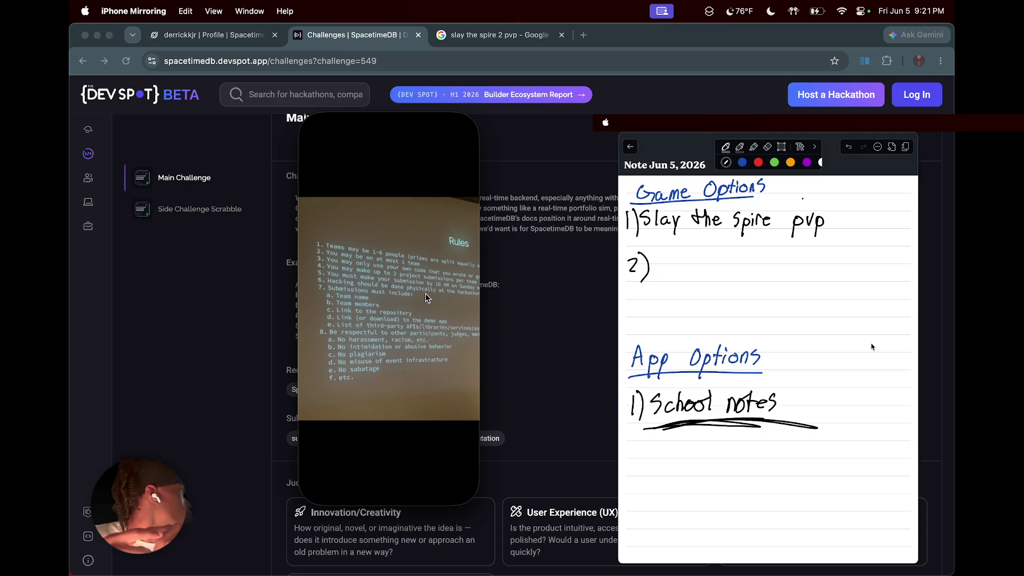
click(427, 297)
scroll(397, 444, right, 2)
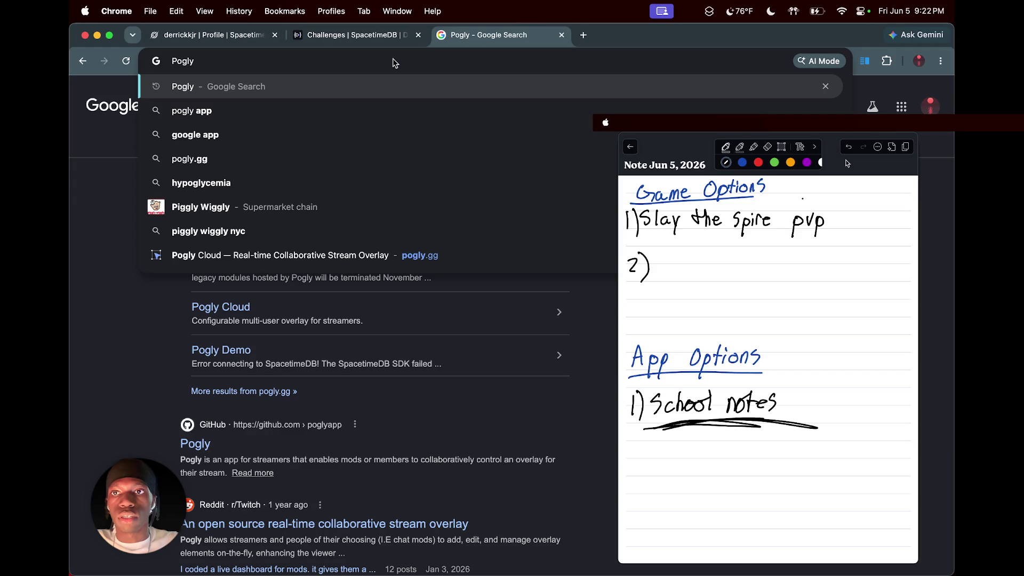
Dismiss the Google search suggestions while looking up Pogly
key(BackSpace)
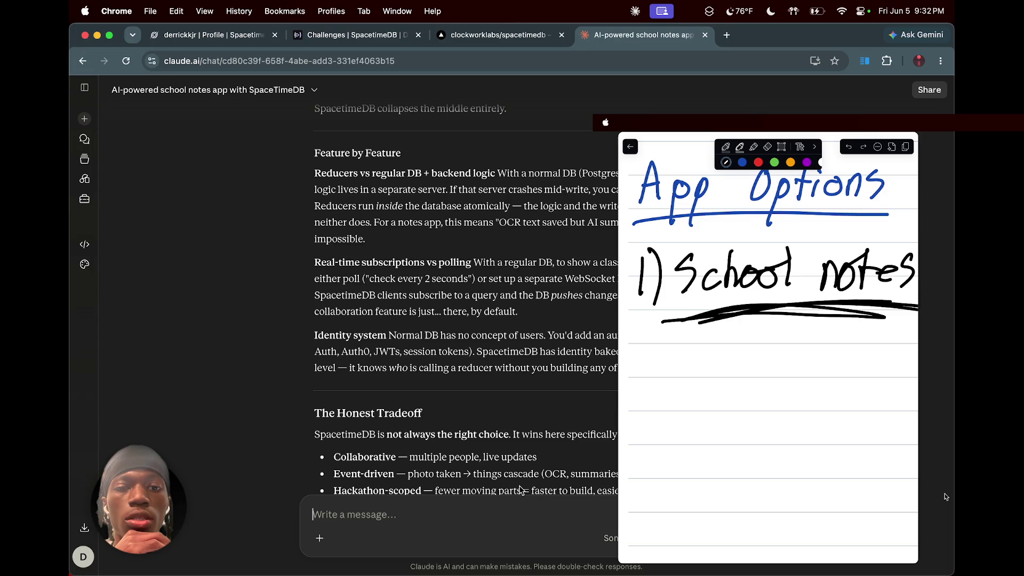
Scroll further through Claude's SpacetimeDB tradeoff reply
scroll(521, 489, down, 3)
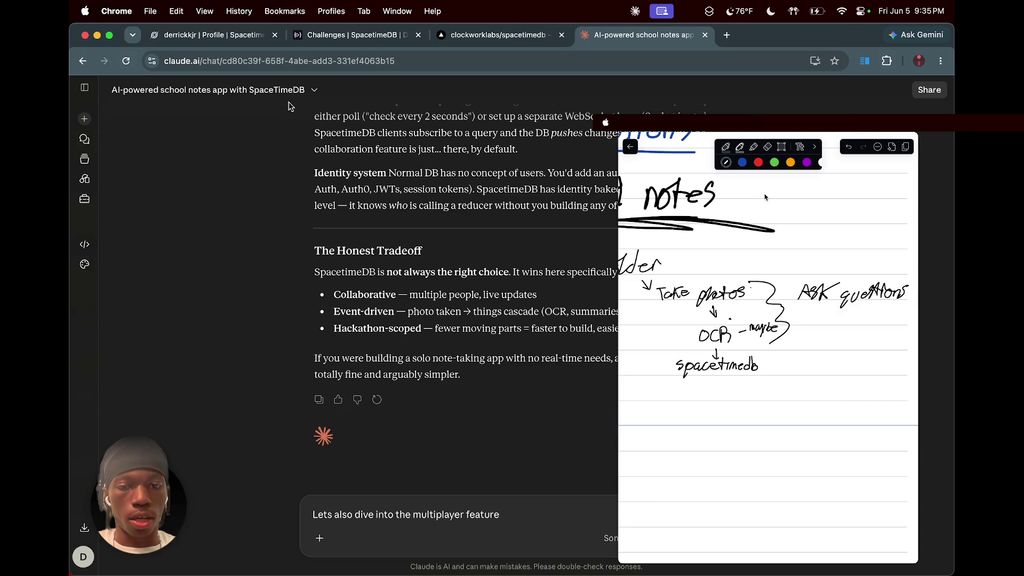
Rewrite the draft as 'Lets also dive into some multiplayer feature', fixing the misplaced text
key(Return)
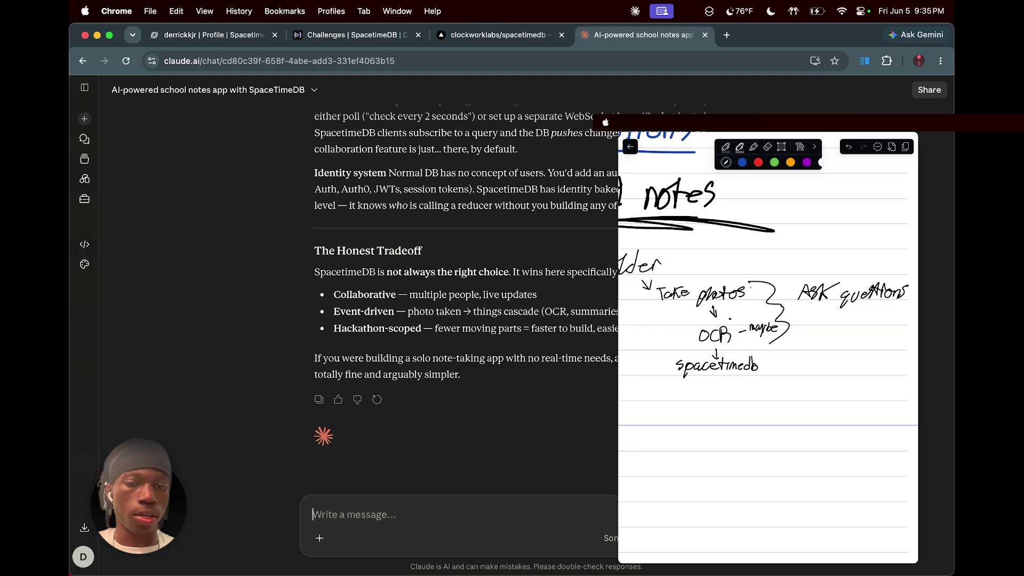
text(Lets also dive into some mul feature)
text(tiplayer)
key(End)
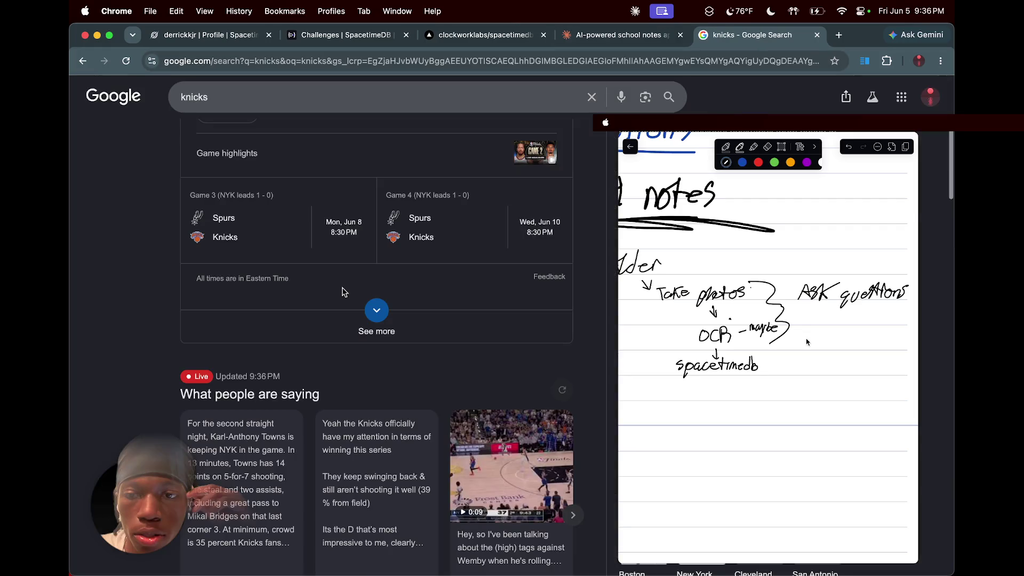
Look over the live Knicks vs Spurs box score and player stats, then close the search tab
scroll(344, 291, down, 2)
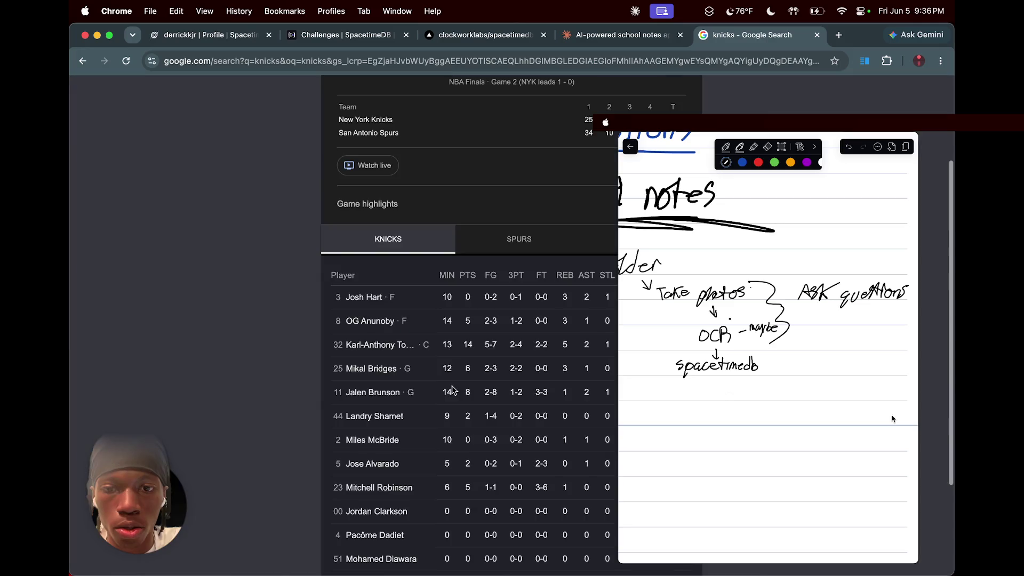
scroll(452, 389, down, 3)
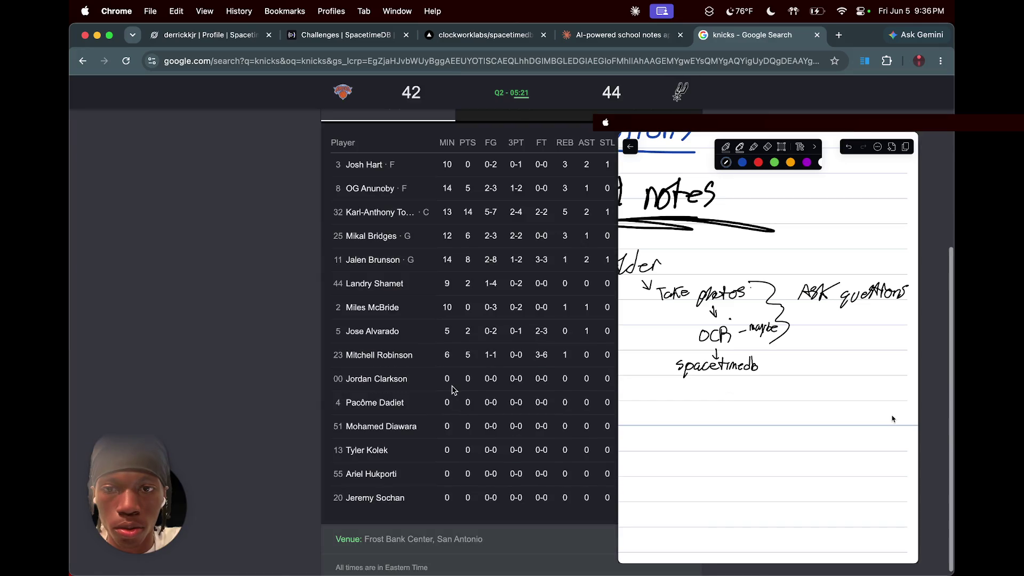
scroll(452, 389, up, 1)
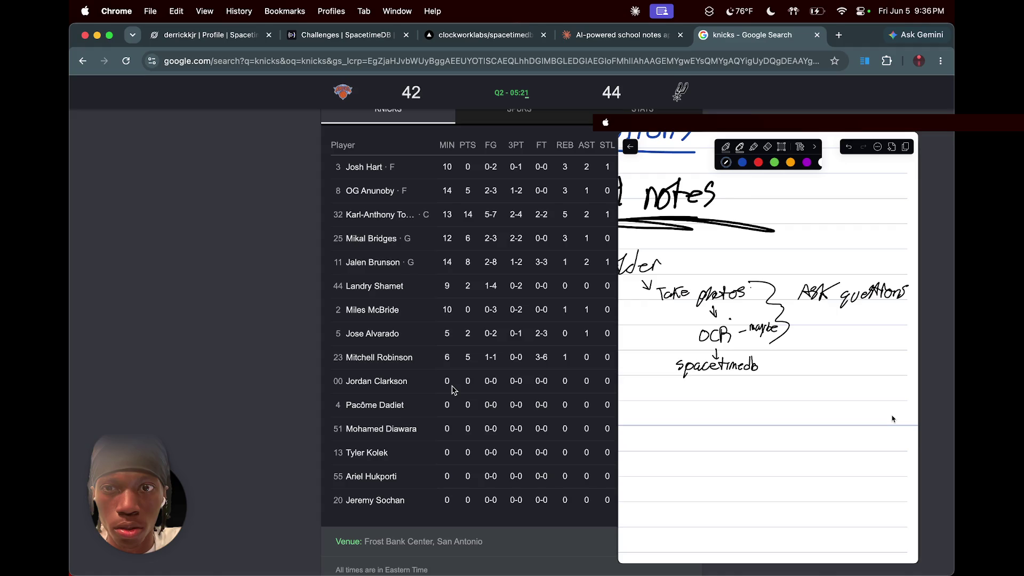
key(super+w)
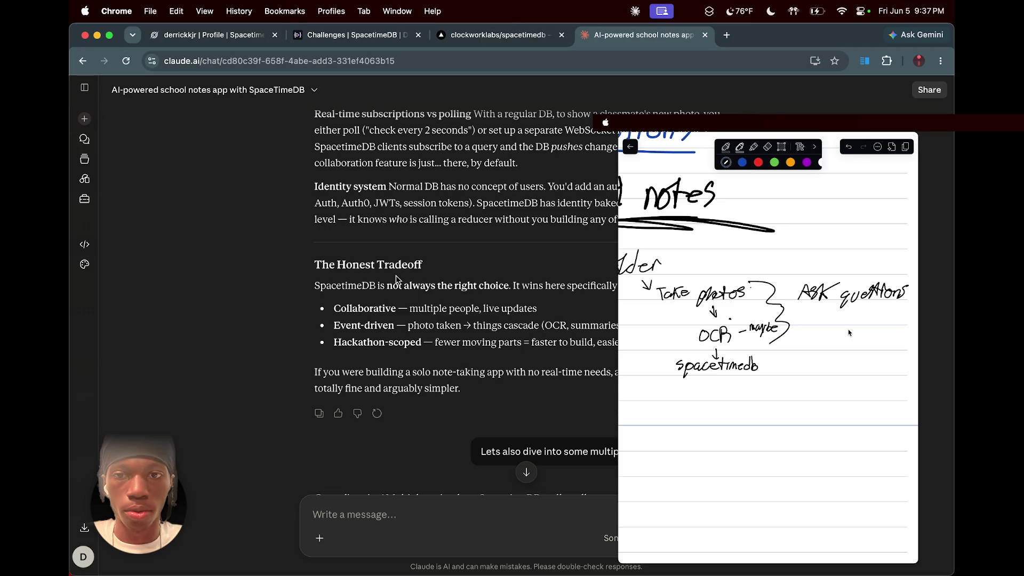
Read Claude's multiplayer feature list, from Live Study Sessions and Presence to Reactions, Live AI Q&A and Session Replay
scroll(396, 278, down, 6)
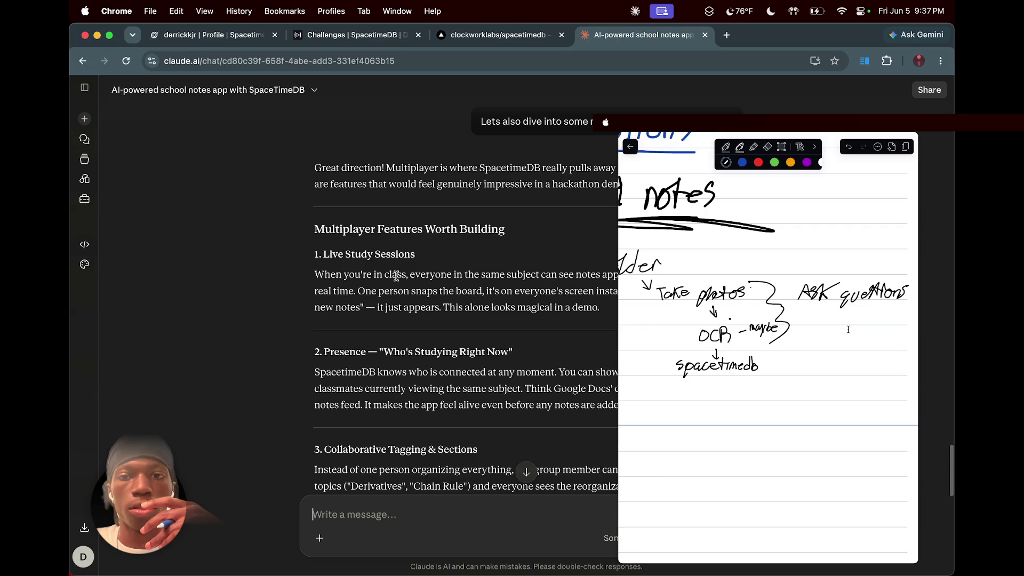
scroll(396, 276, down, 3)
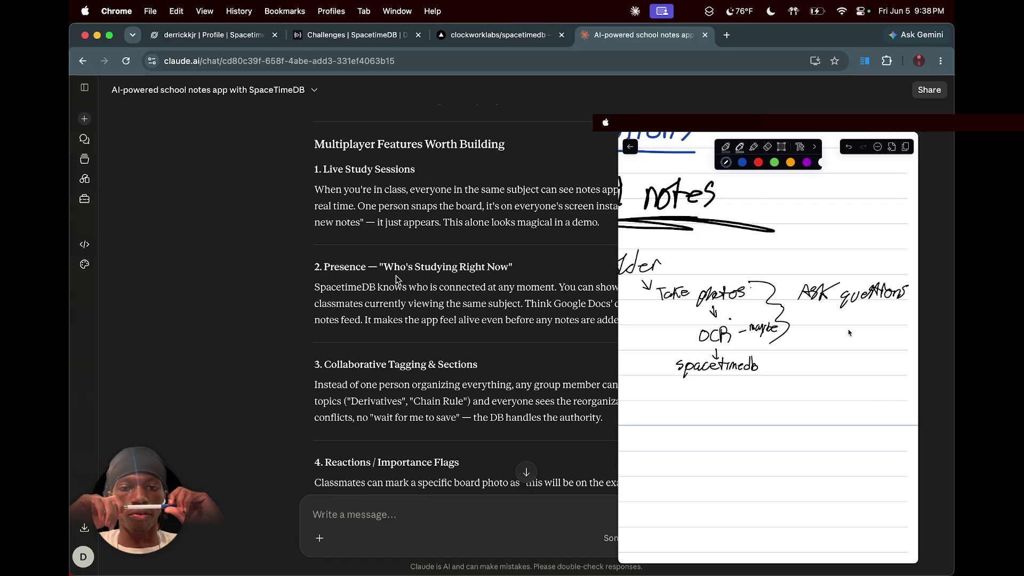
scroll(396, 279, down, 4)
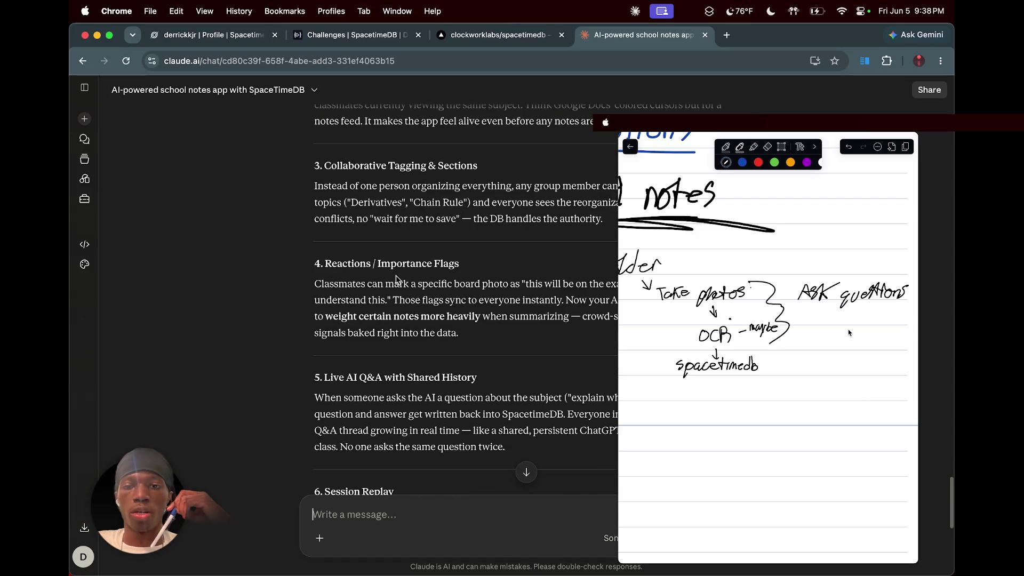
scroll(396, 279, down, 1)
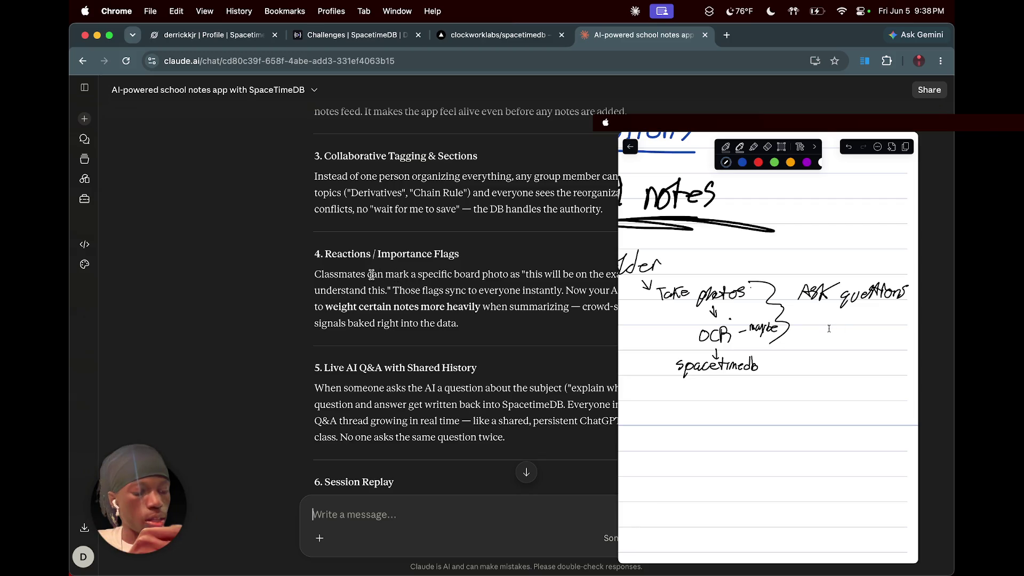
scroll(829, 328, left, 5)
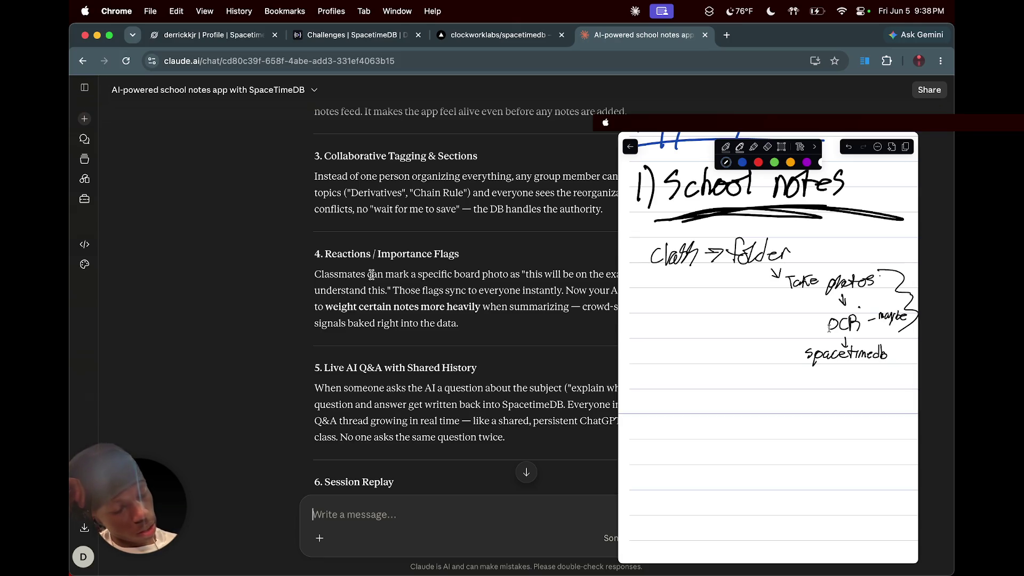
Pan around the mirrored iPad note to review its Game Options and App Options sections
scroll(828, 328, right, 3)
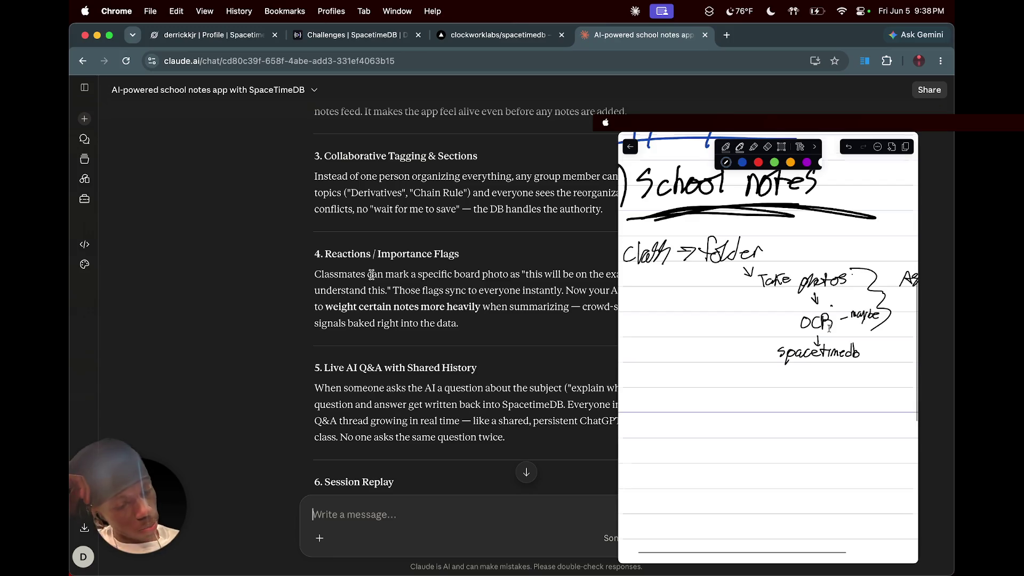
scroll(829, 328, down, 3)
scroll(829, 328, up, 5)
scroll(829, 328, up, 2)
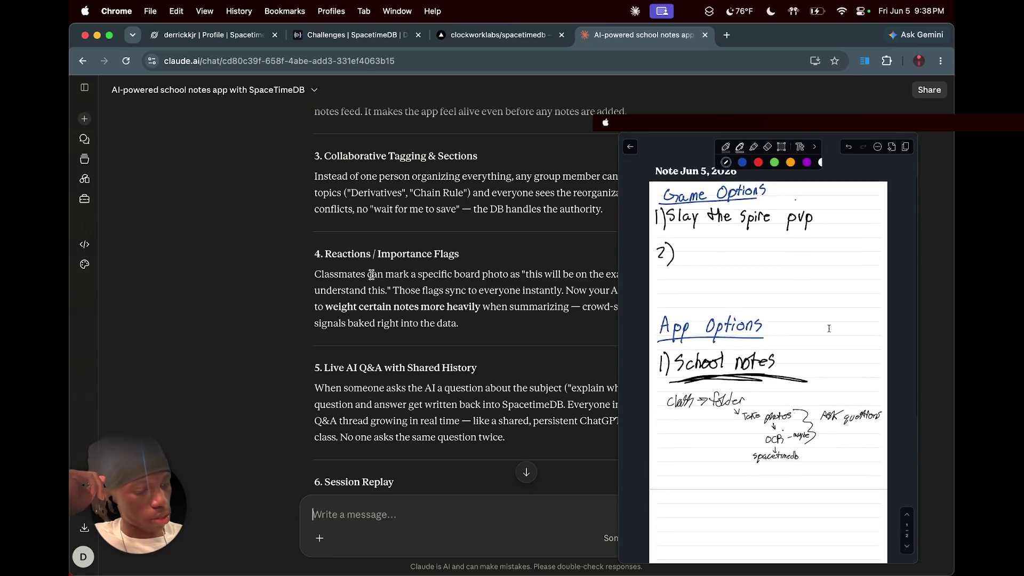
scroll(829, 328, down, 5)
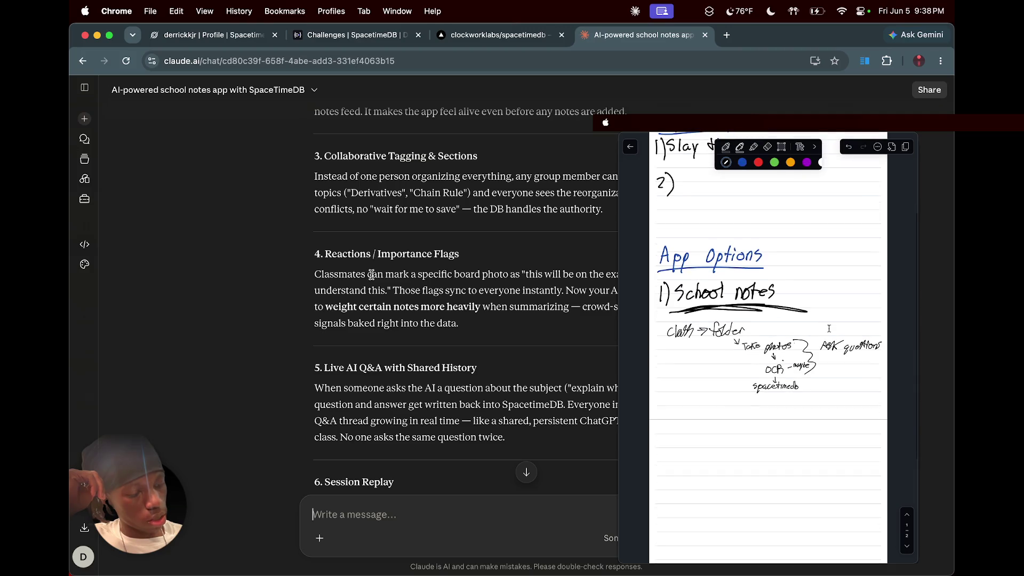
scroll(829, 328, up, 5)
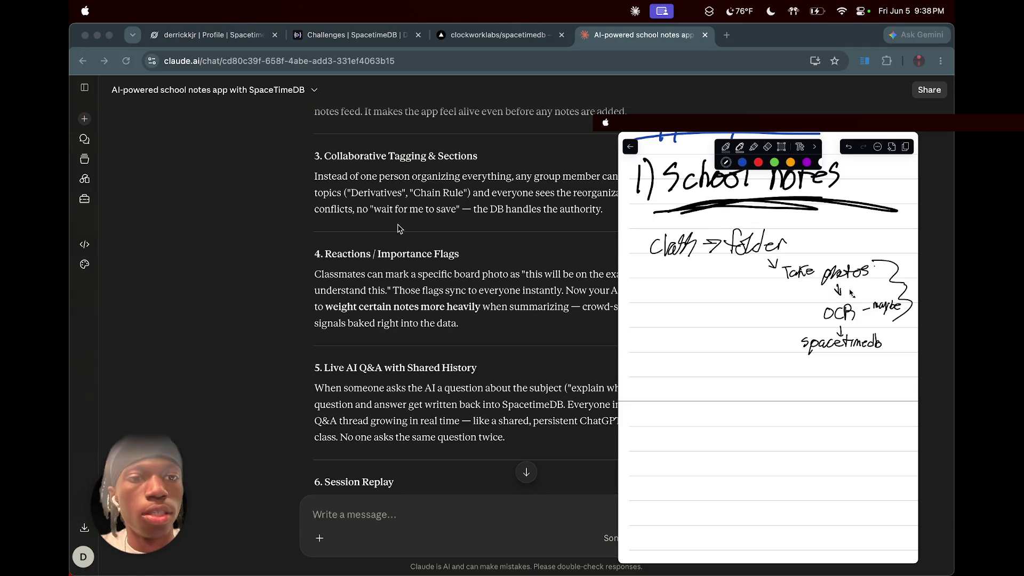
Bring Chrome forward and cycle tabs to reach the SpacetimeDB account profile
click(485, 118)
key(ctrl+shift+Tab)
key(ctrl+shift+Tab)
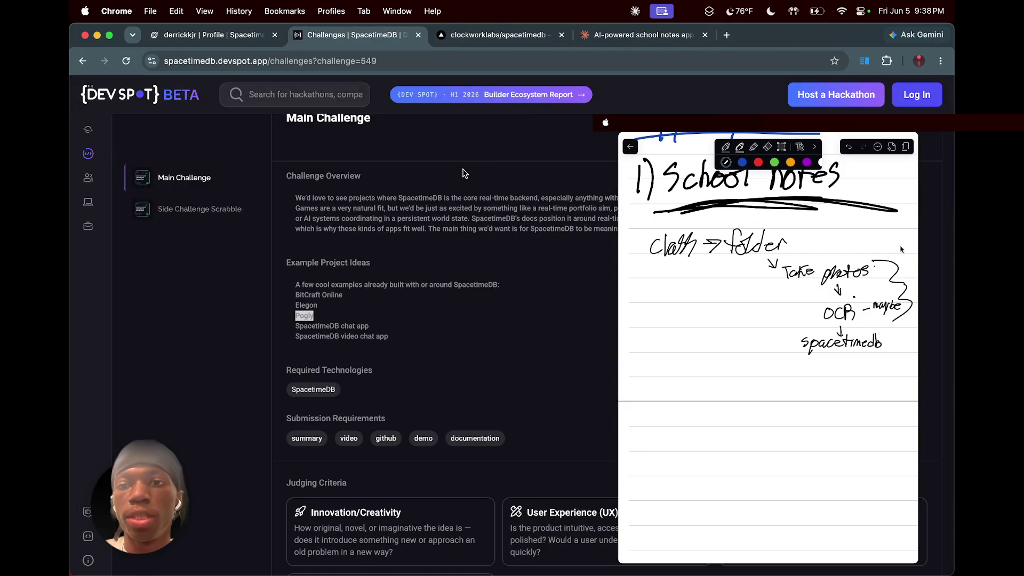
key(ctrl+Tab)
key(ctrl+shift+Tab)
key(ctrl+shift+Tab)
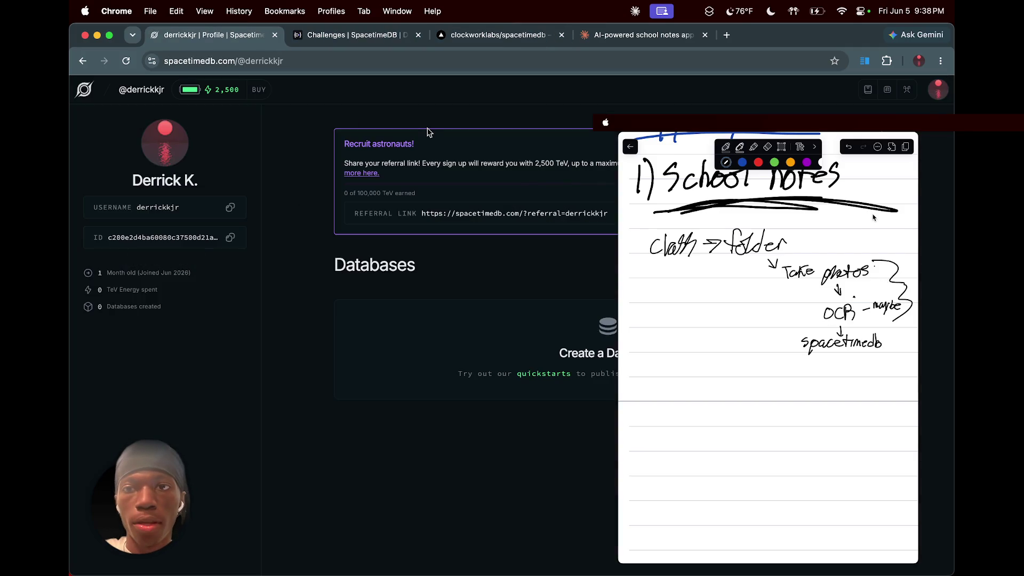
Open SpacetimeDB account settings and check the remaining energy on the Energy Usage page
click(941, 94)
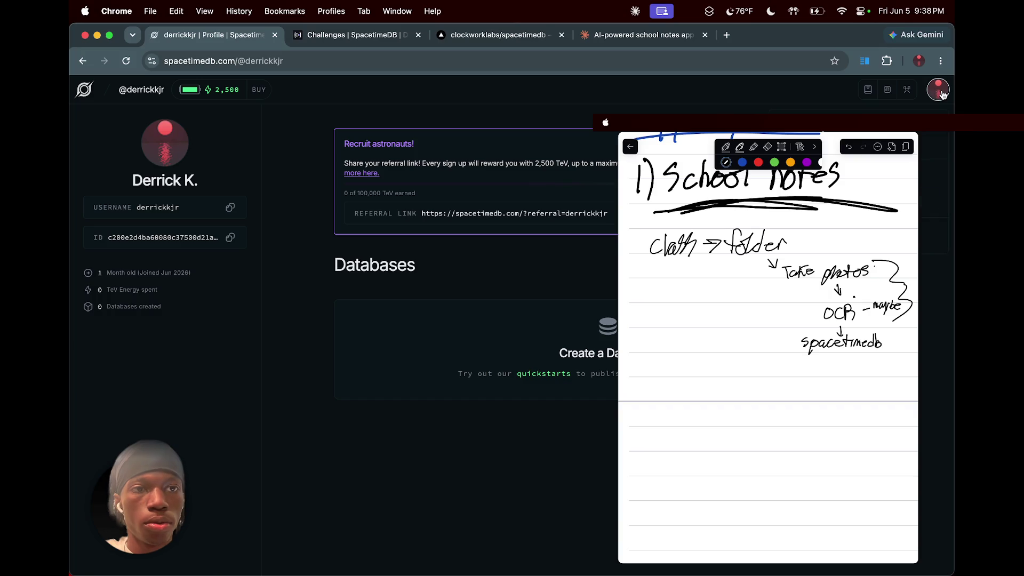
click(832, 160)
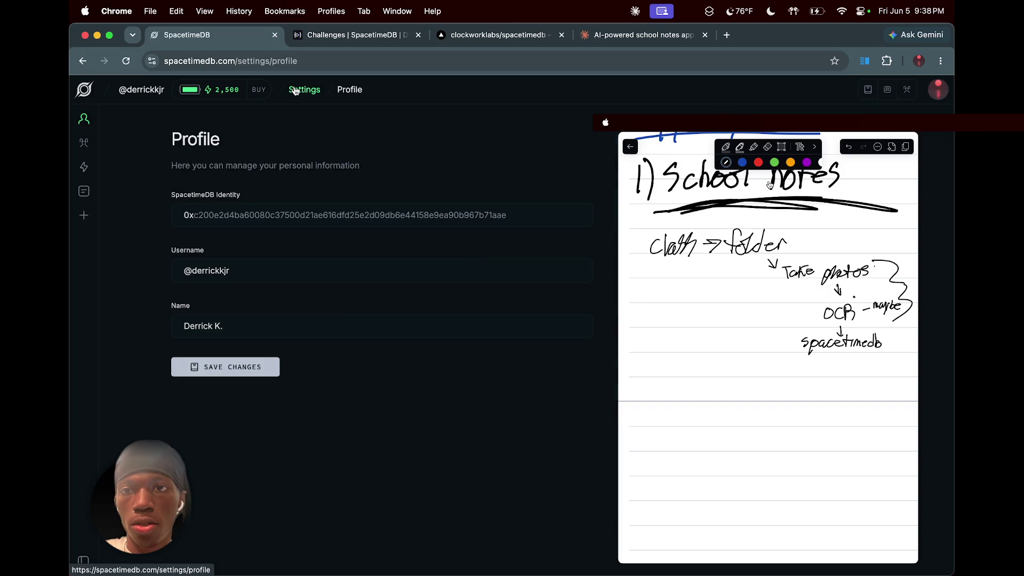
click(241, 87)
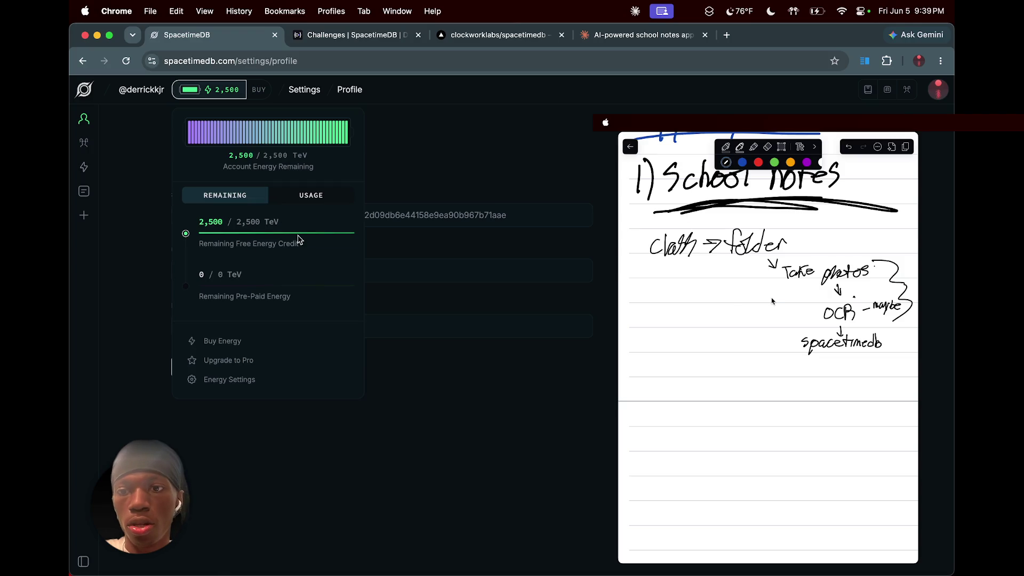
click(251, 380)
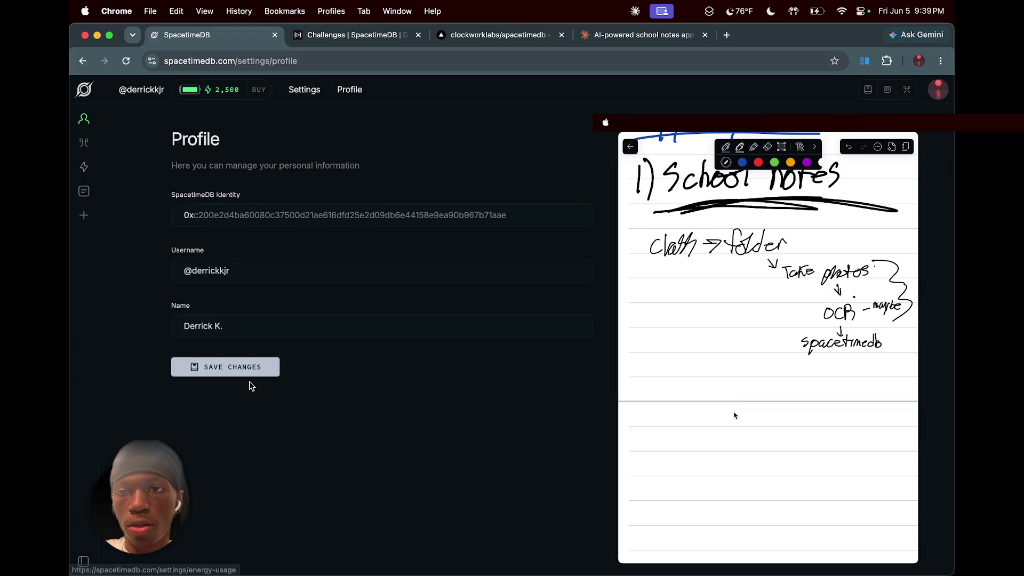
scroll(393, 349, down, 10)
scroll(394, 349, up, 10)
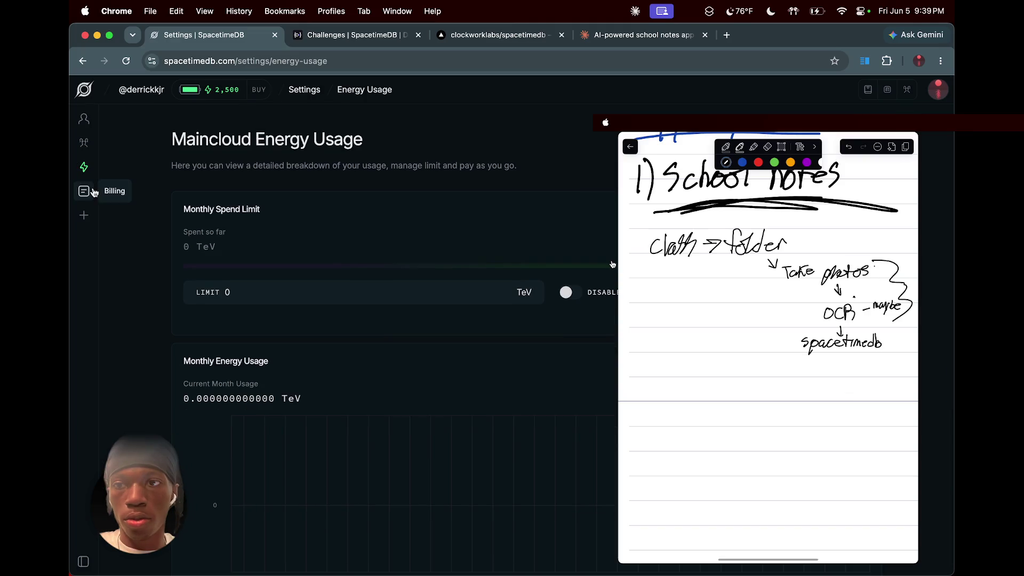
Look through the Profile, Organizations, Energy Usage and Billing plan settings pages
click(84, 121)
click(84, 143)
click(84, 172)
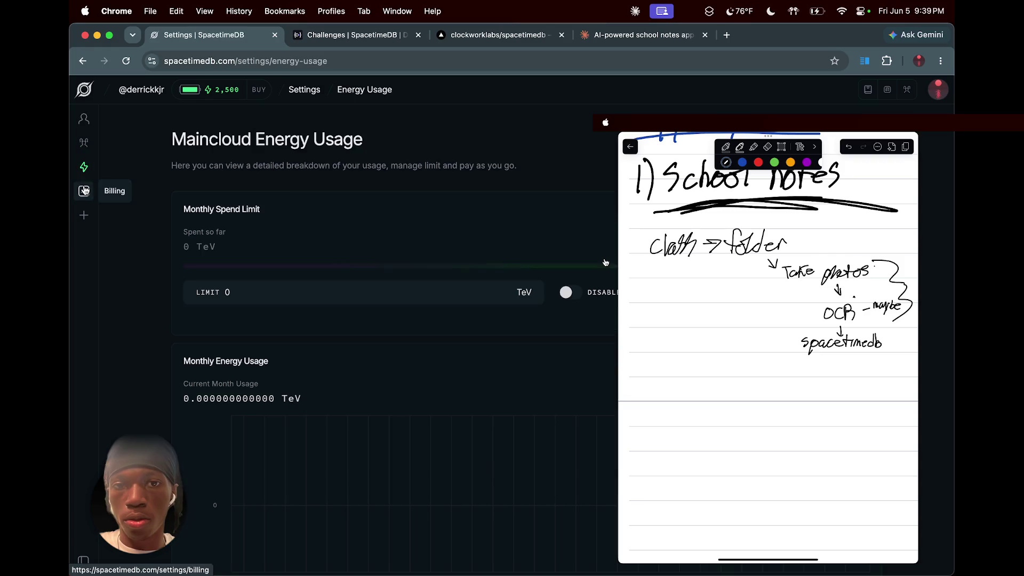
click(84, 190)
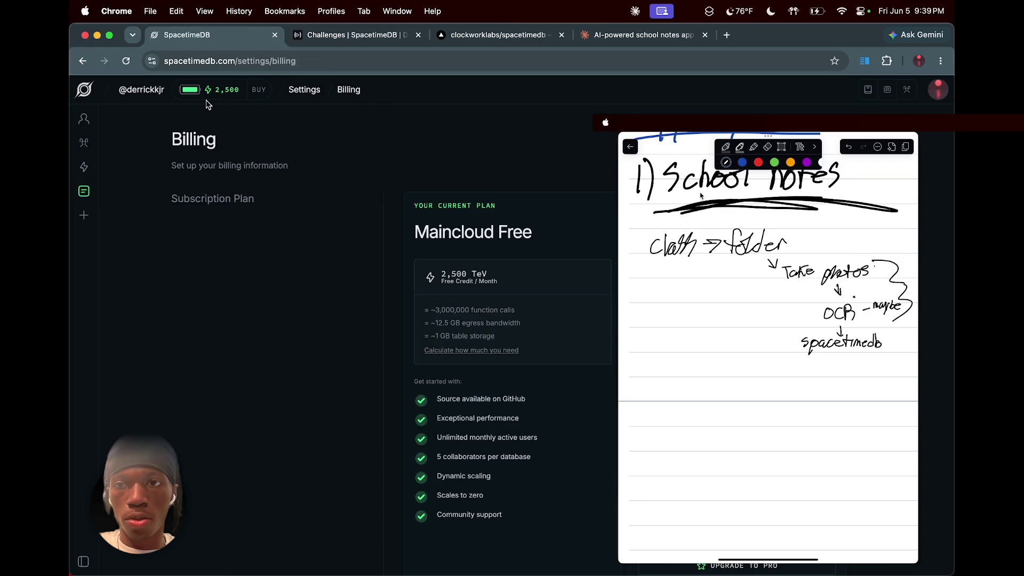
Open the Buy Energy Packs page showing the Small and Medium packs
click(235, 95)
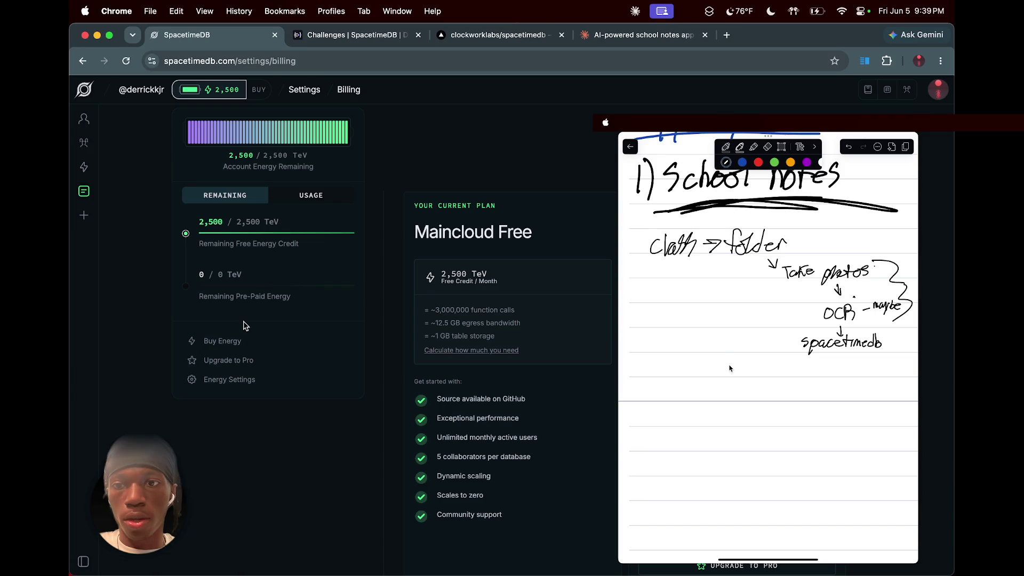
click(249, 341)
scroll(354, 327, down, 4)
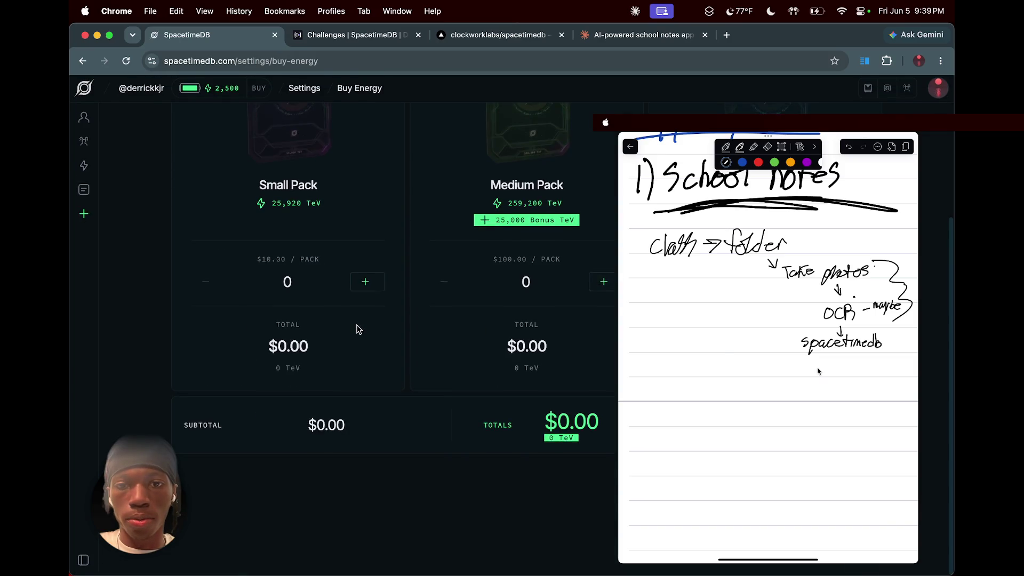
scroll(357, 328, up, 4)
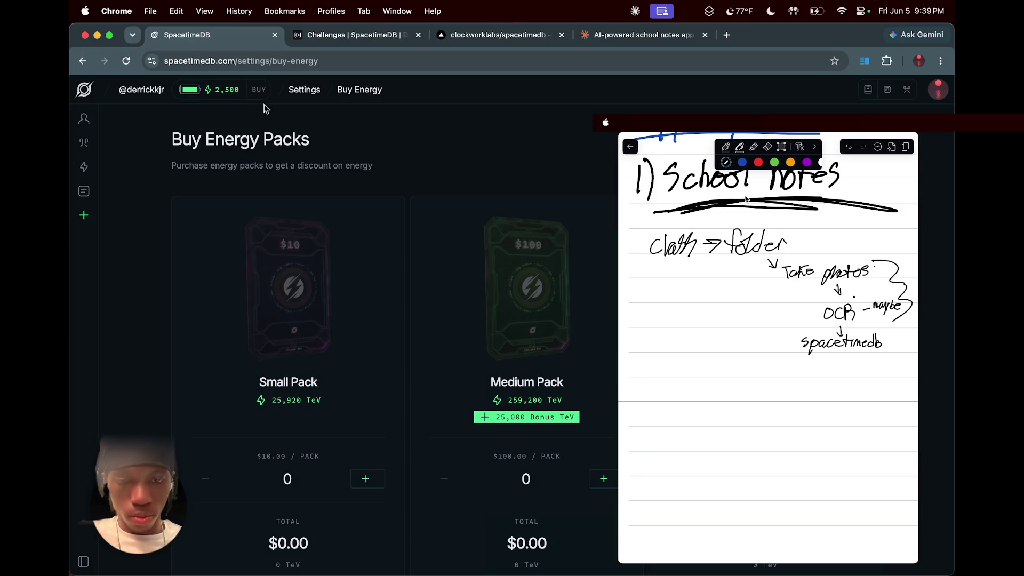
key(super+l)
Redeem an energy code at spacetimedb.com/redeem, adding 100,000 TeV for a 102,500 TeV balance
key(Right)
key(shift+alt+Left)
key(shift+alt+Left)
key(shift+alt+Left)
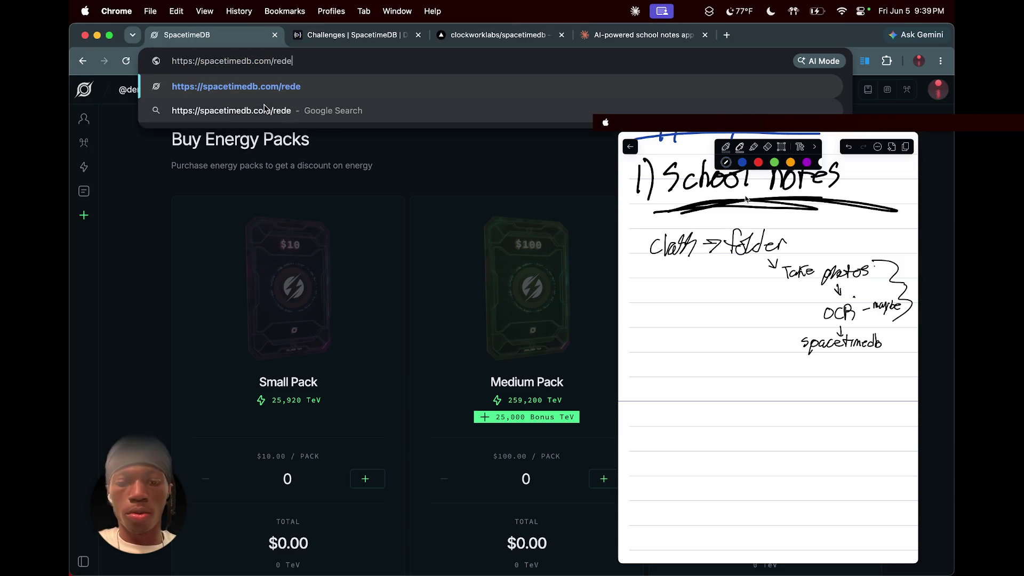
key(Return)
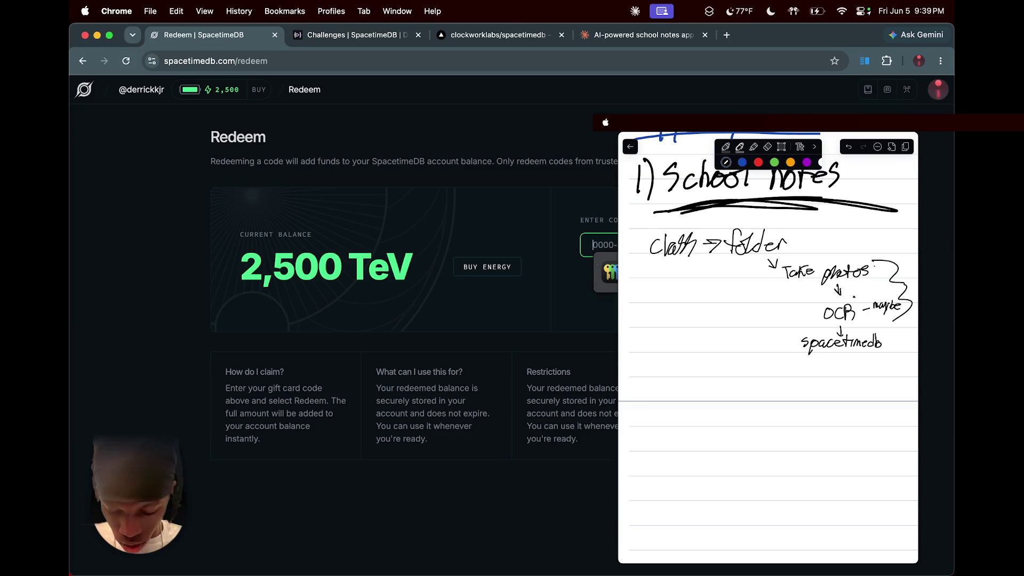
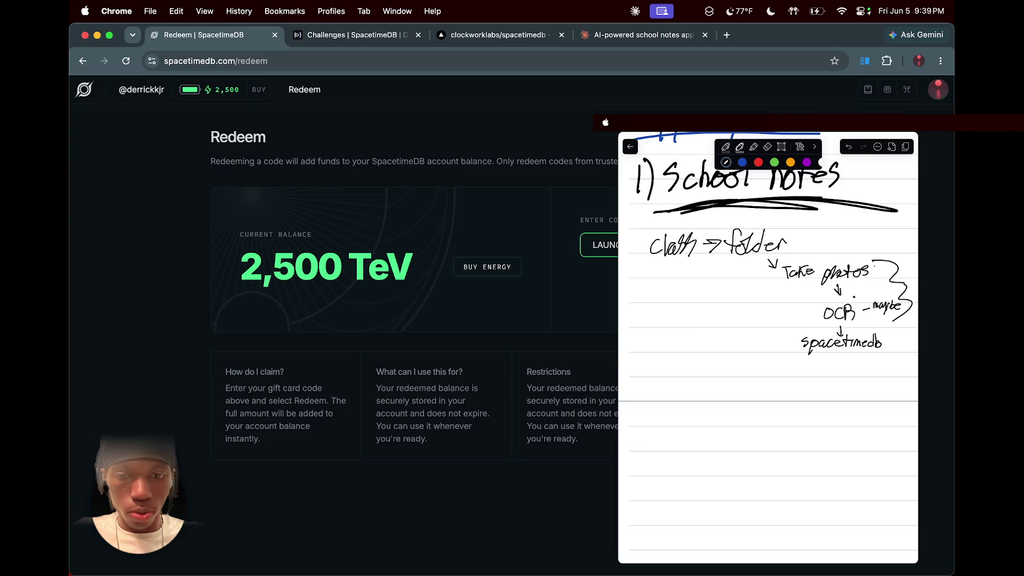
key(Return)
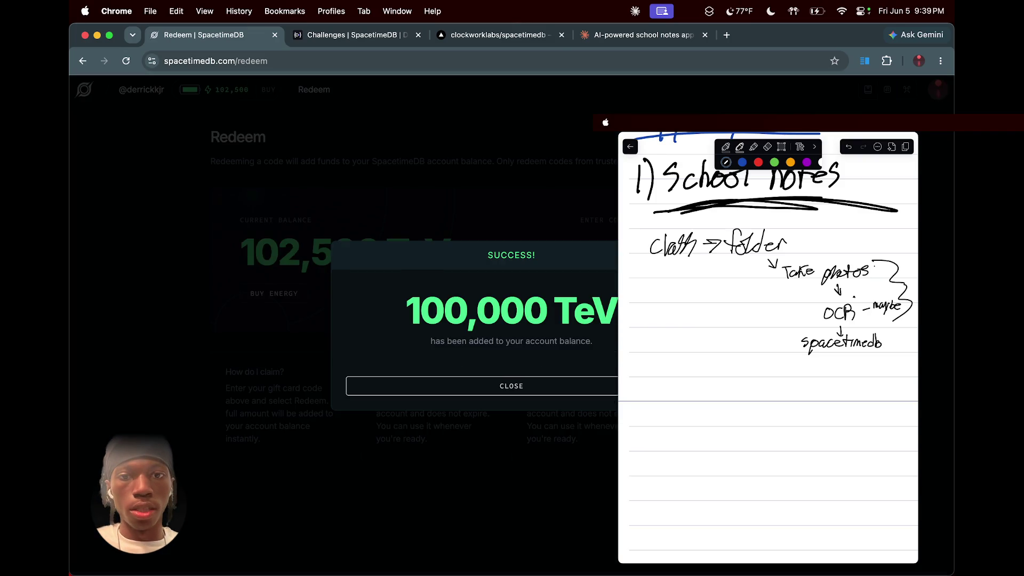
key(Escape)
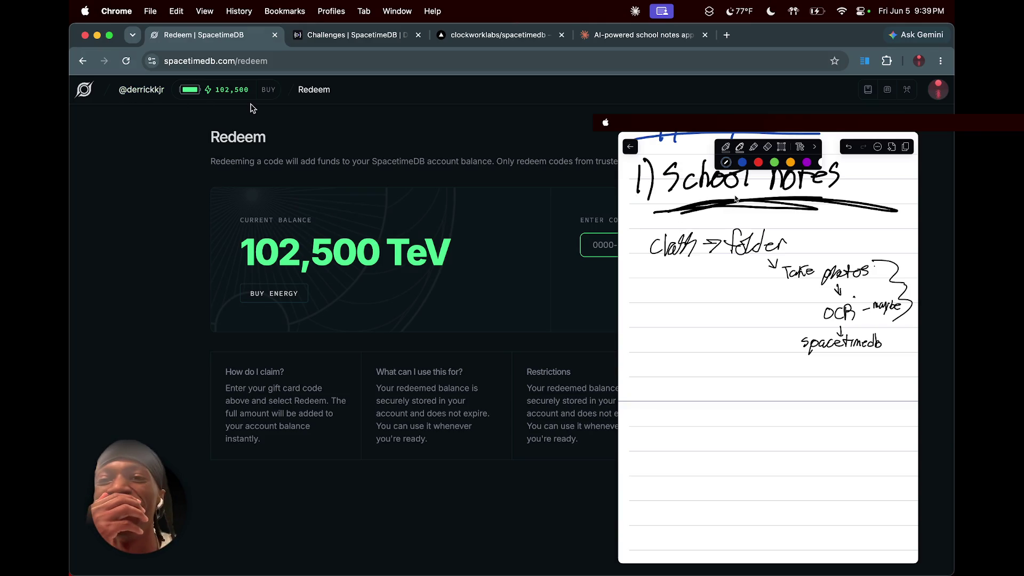
Return to the Buy Energy Packs page and scroll through the available packs
click(268, 89)
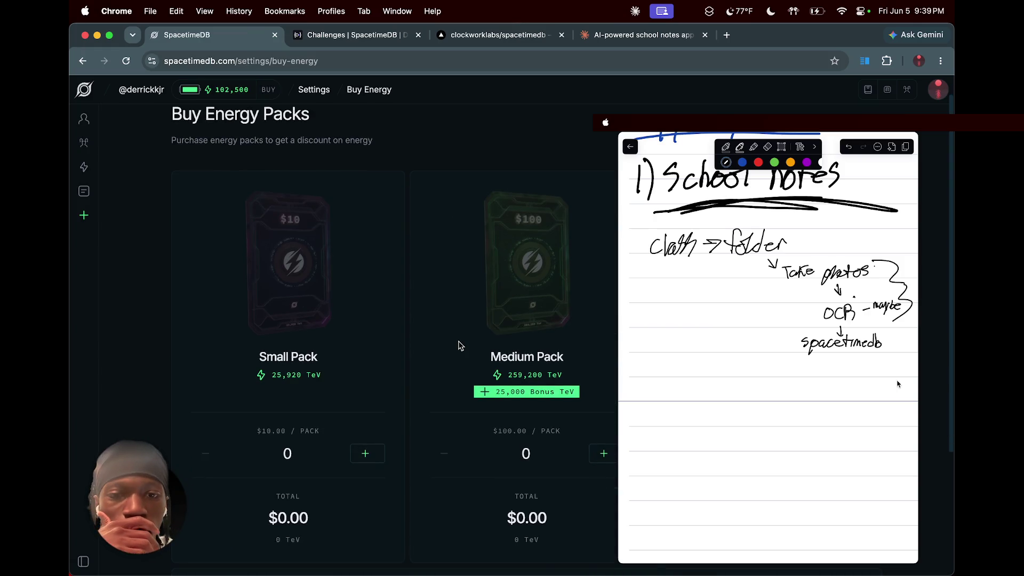
scroll(458, 346, down, 1)
scroll(460, 346, down, 1)
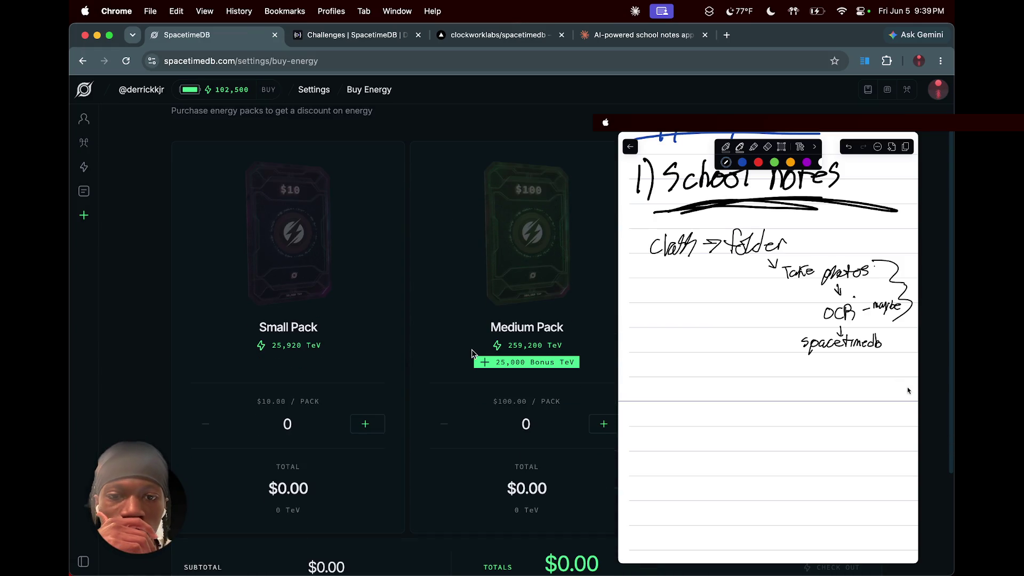
Raise the Small energy pack quantity to 4 for a $40.00 order total
click(360, 433)
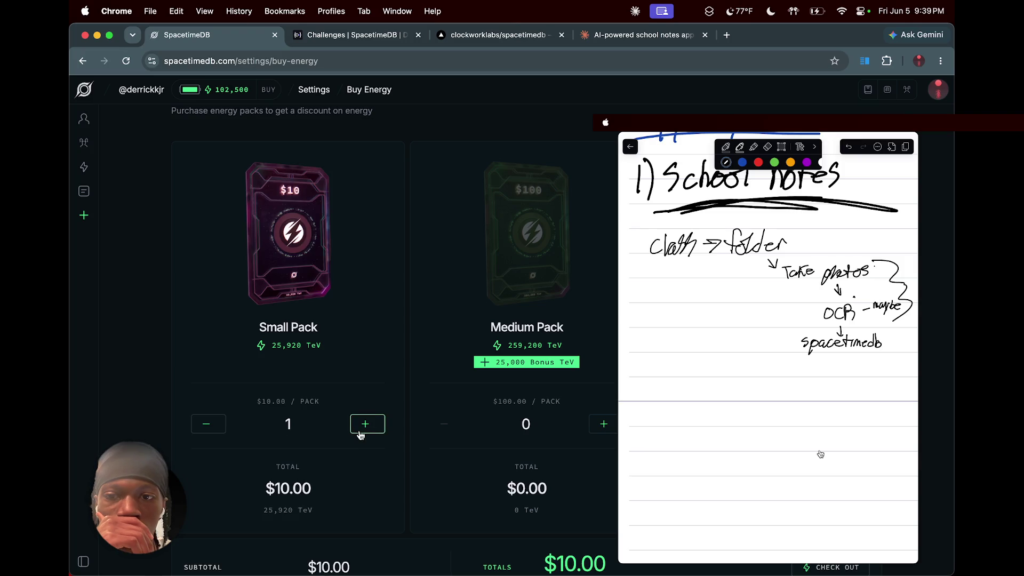
click(361, 434)
click(361, 433)
click(360, 434)
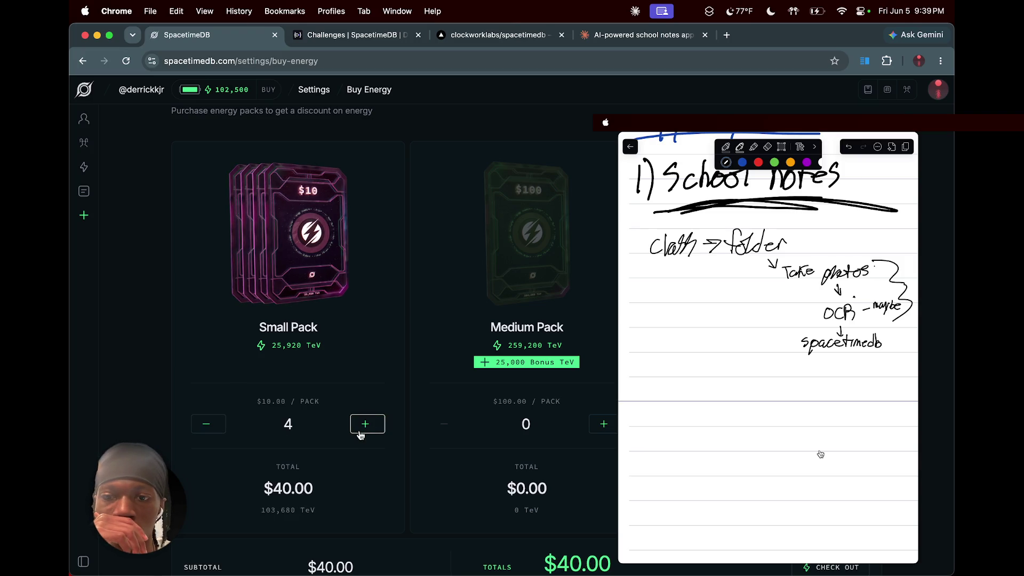
scroll(361, 434, down, 3)
scroll(361, 434, up, 5)
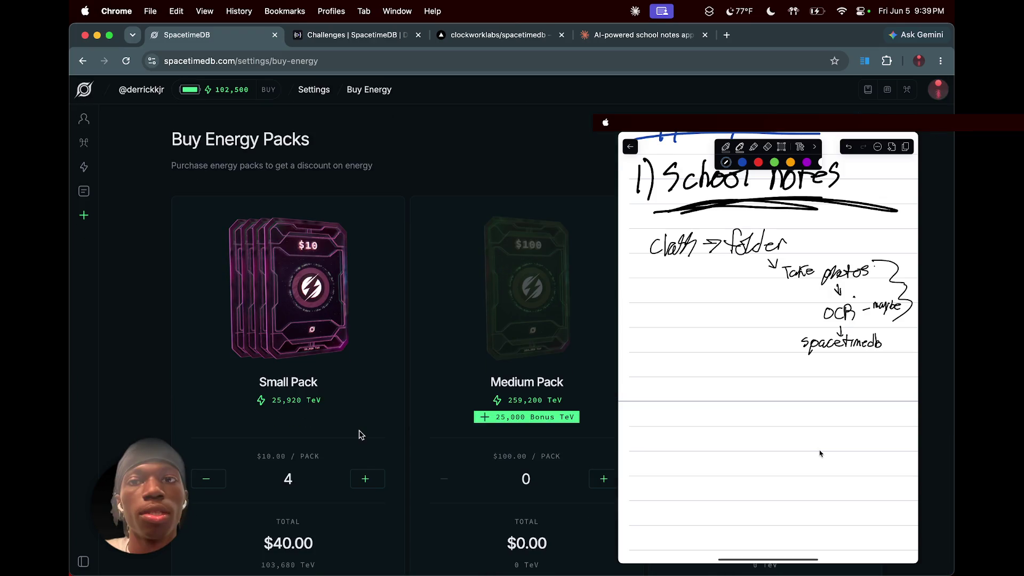
key(ctrl+Tab)
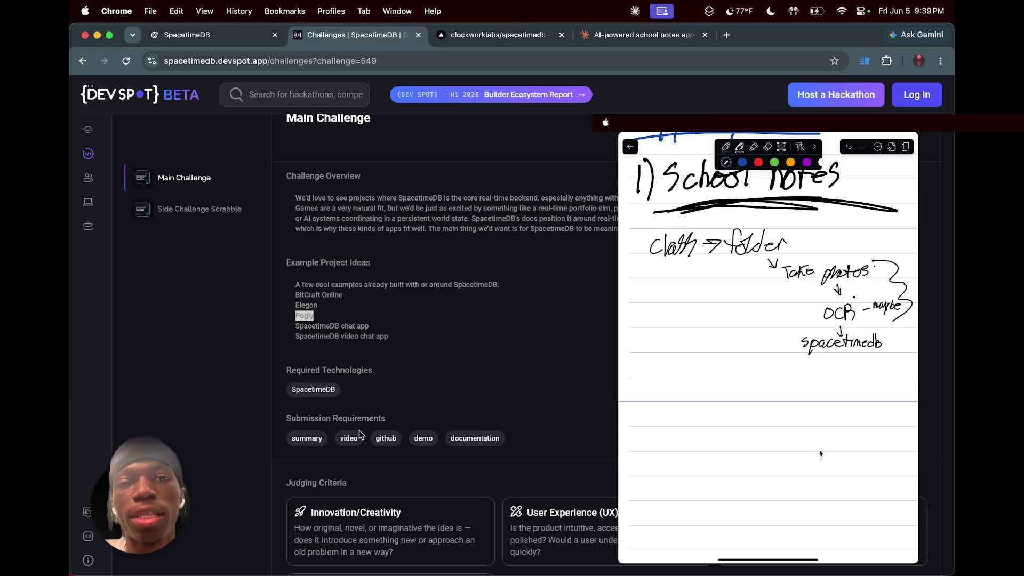
Finish reviewing the SpacetimeDB challenge details, then return to the Claude notes-app chat
click(820, 454)
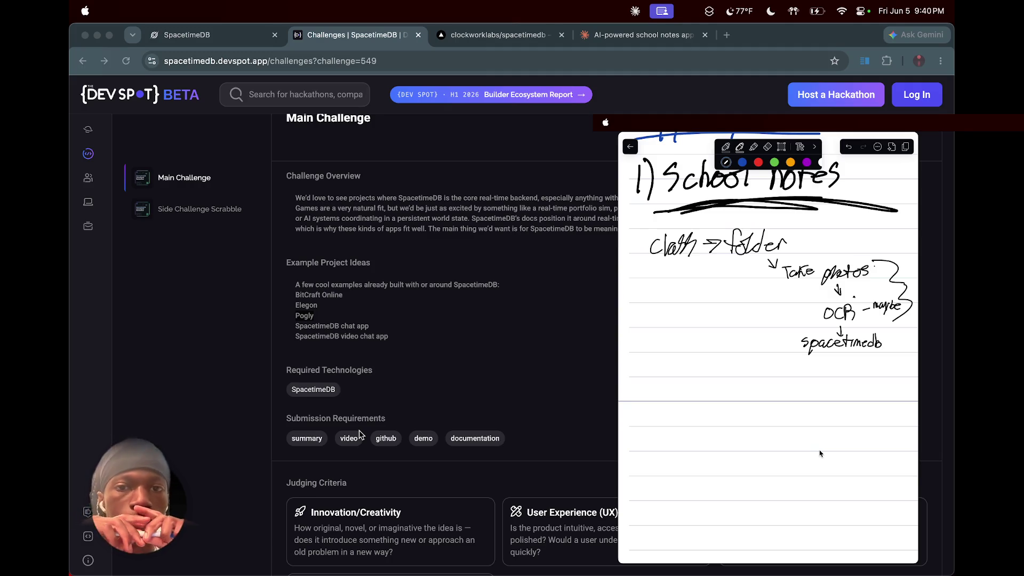
click(359, 435)
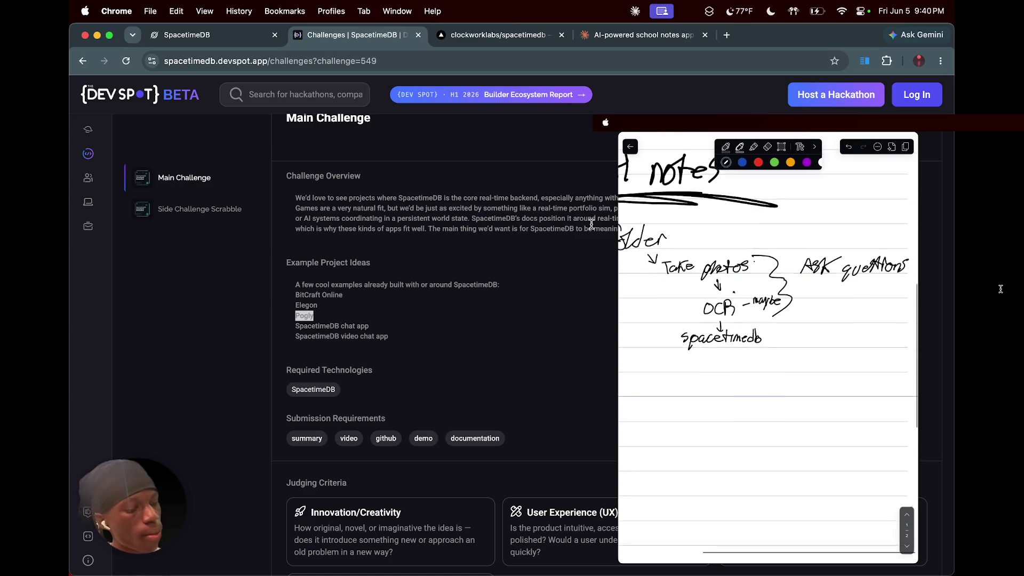
key(super+4)
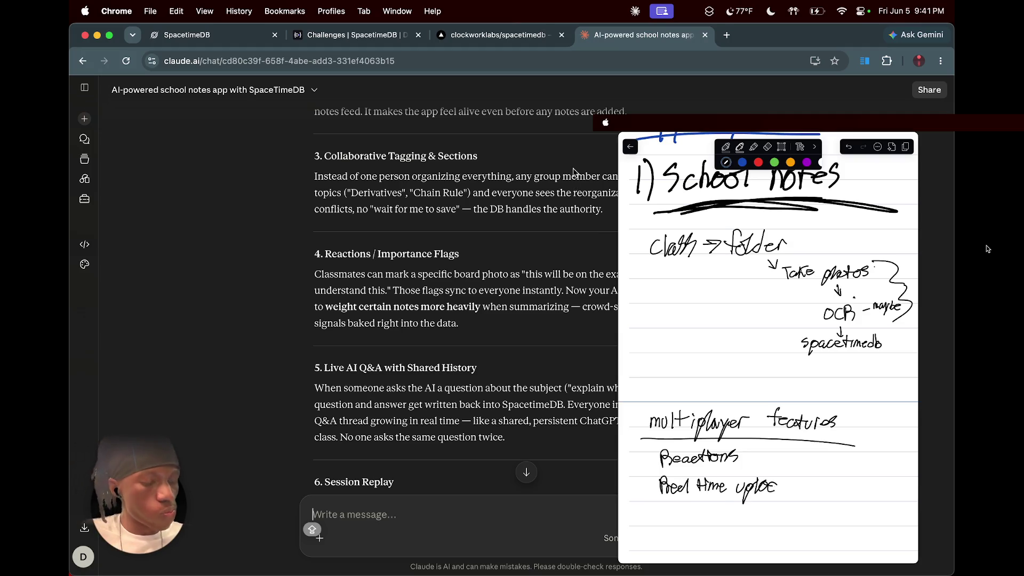
Scroll Claude's feature suggestions while handwriting Reactions, Real time upload and Live AI chat
scroll(573, 172, down, 5)
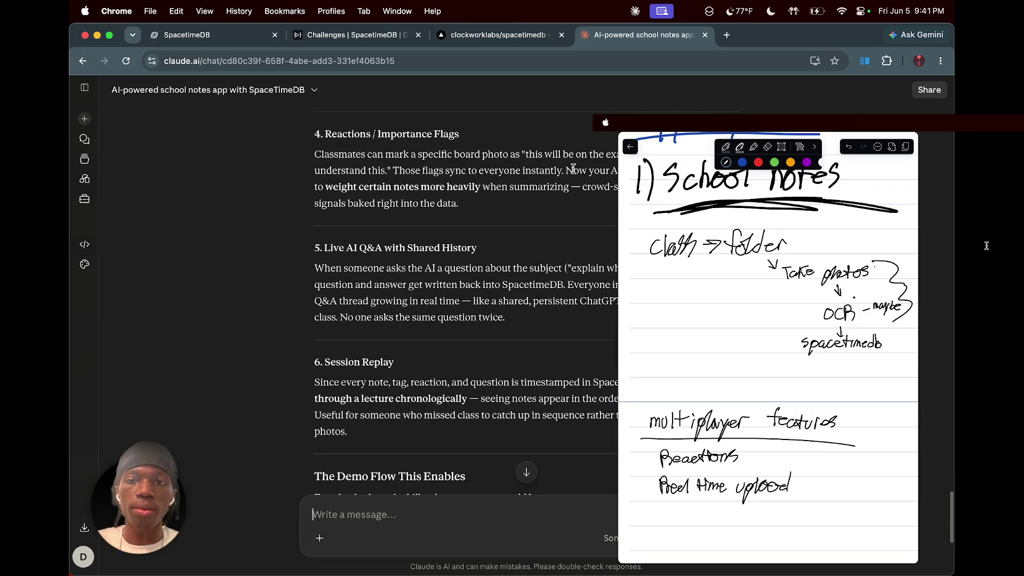
key(Caps_Lock)
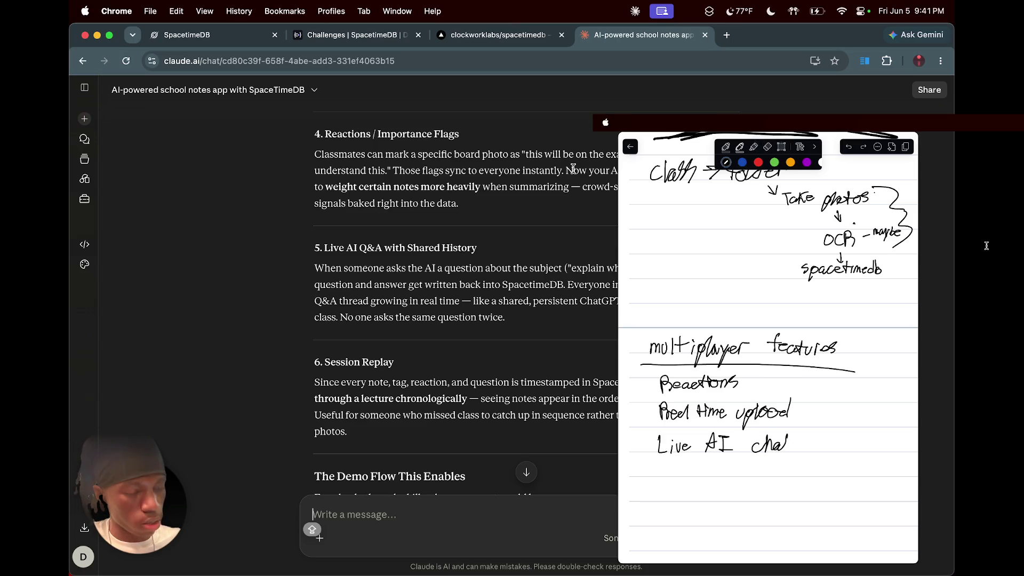
scroll(574, 171, down, 2)
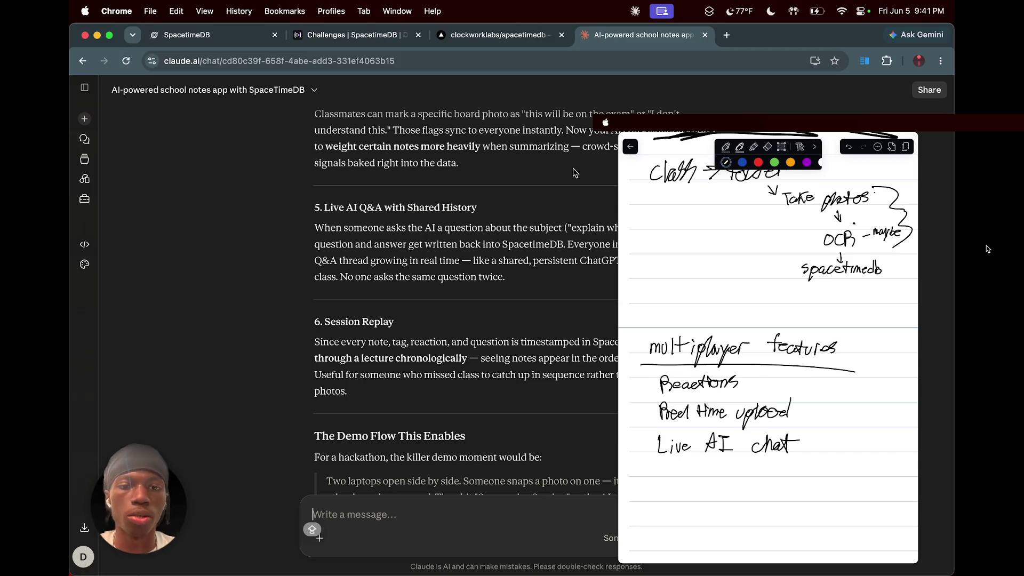
scroll(574, 172, down, 5)
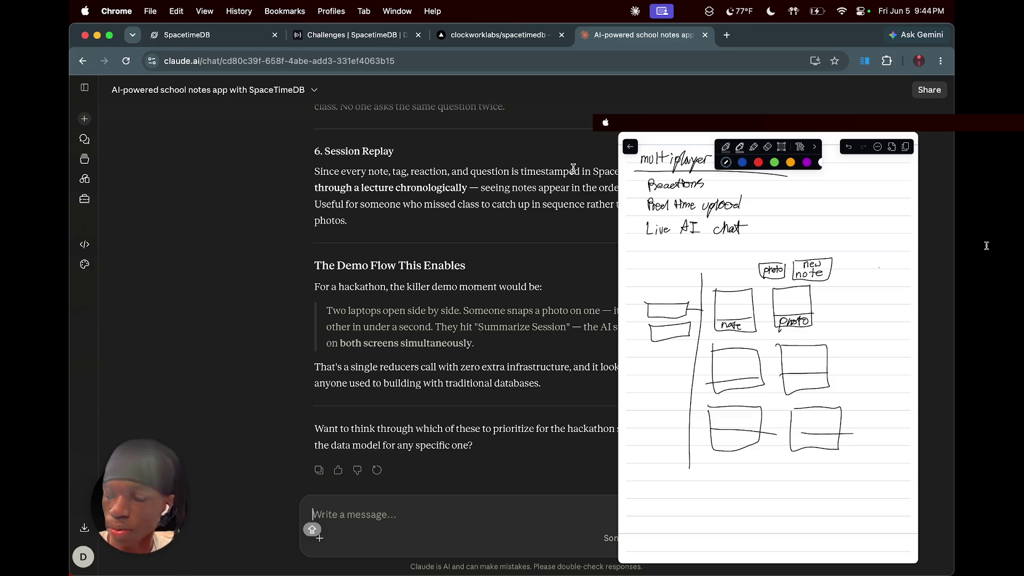
Undo the stray extra box and sketch an 'AI chat' bar along the wireframe's bottom
click(987, 248)
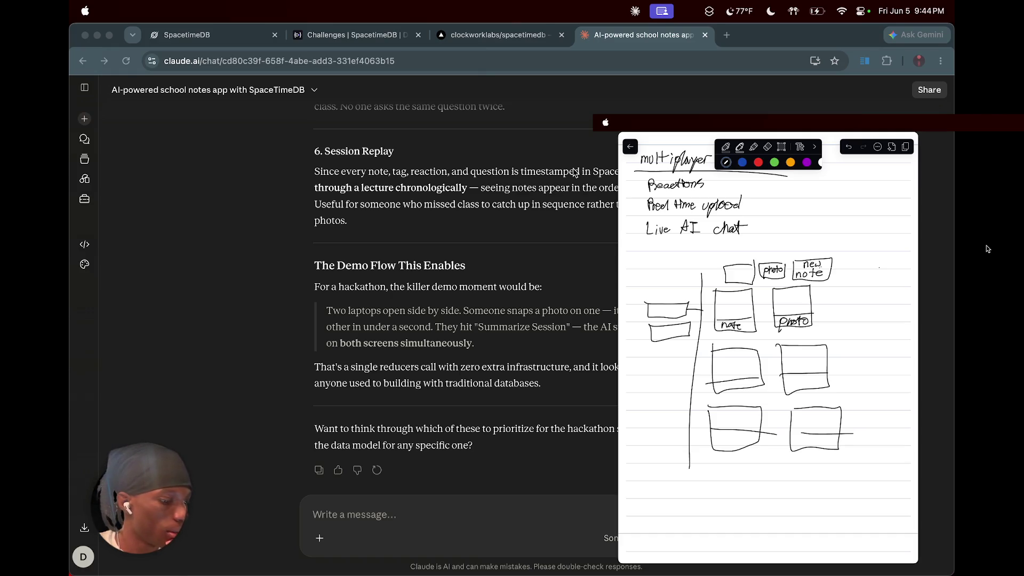
key(ctrl+z)
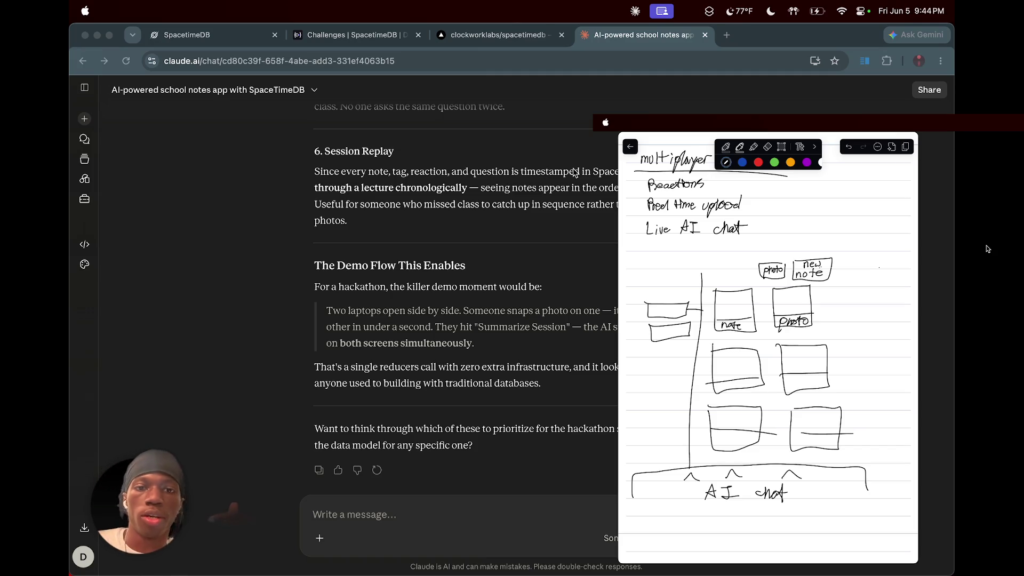
click(574, 170)
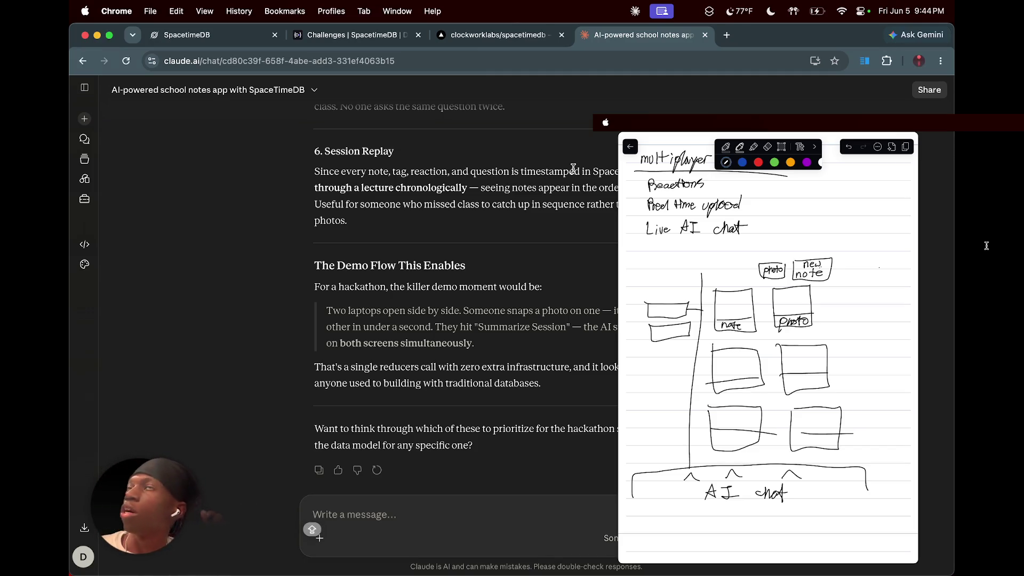
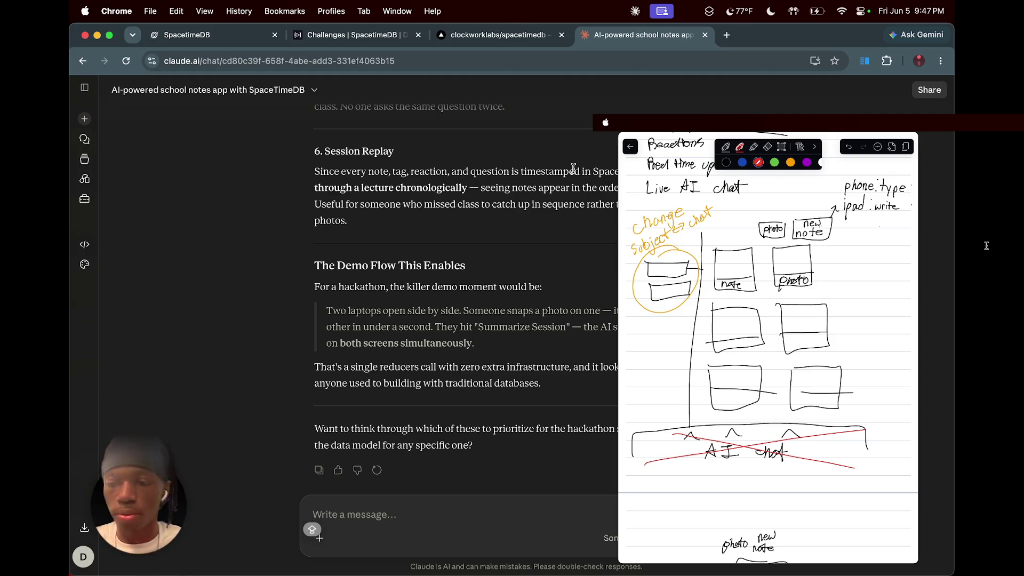
Compare the mirrored iPad sketch with the Claude message draft several times
click(986, 247)
click(986, 247)
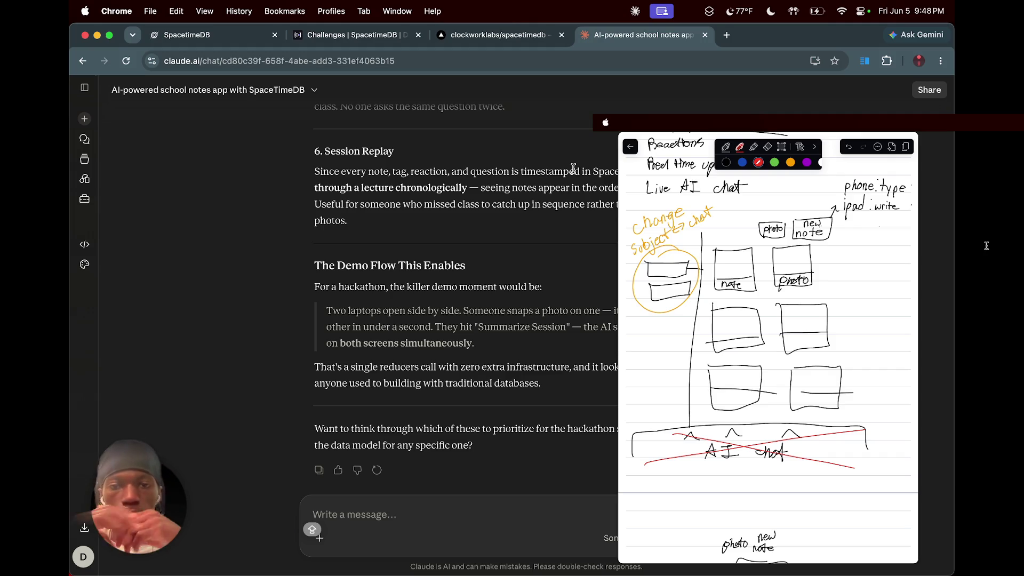
click(986, 245)
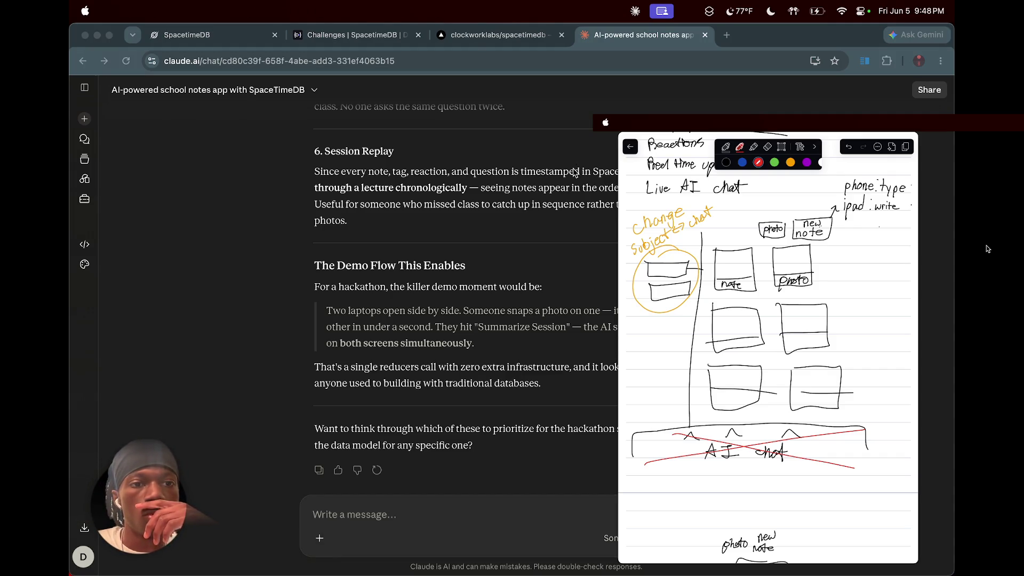
click(987, 247)
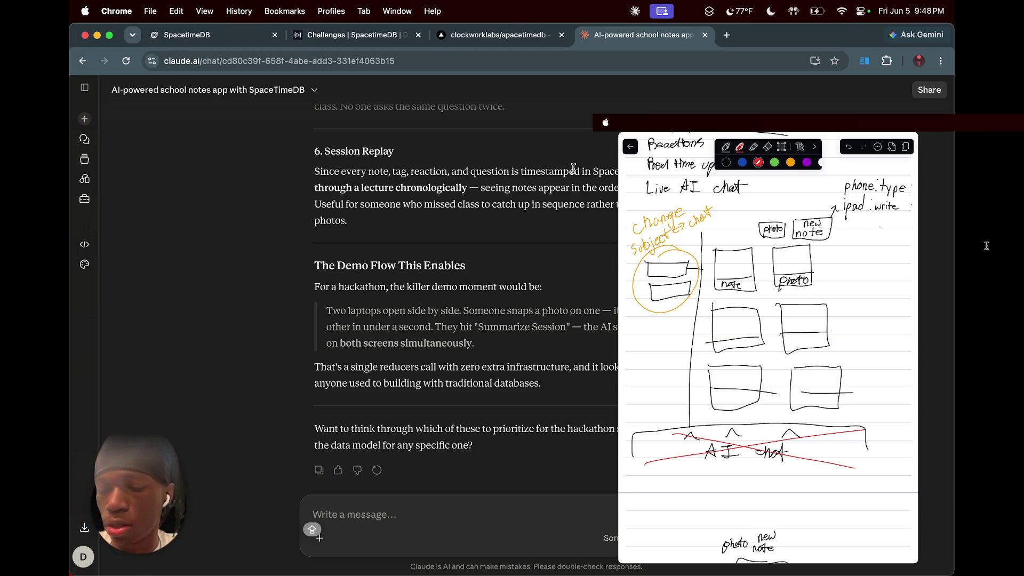
click(988, 248)
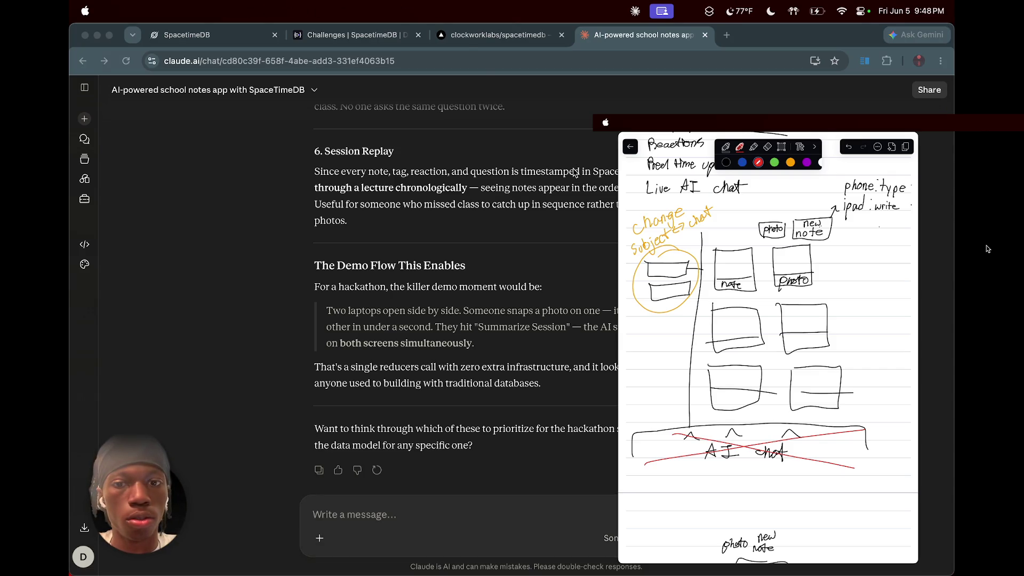
click(987, 248)
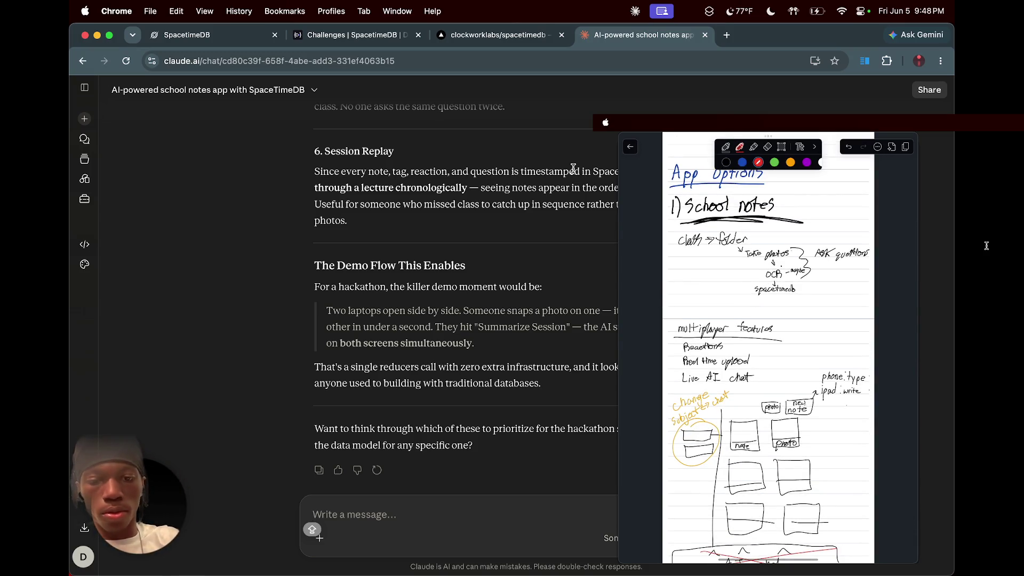
Reword the draft to 'I will give you more details then we will make an md for claude'
text(We)
text(will be)
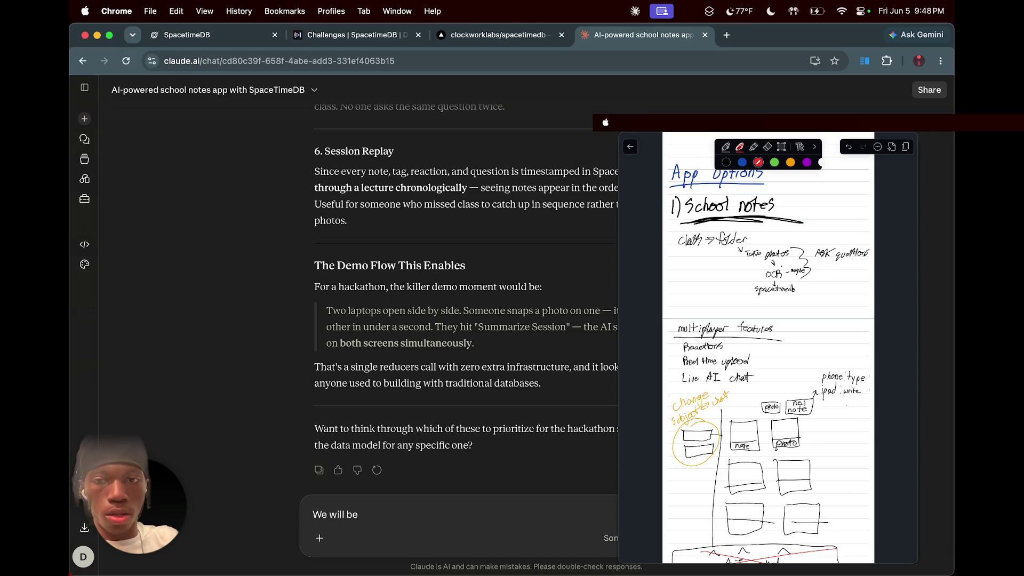
key(super+a)
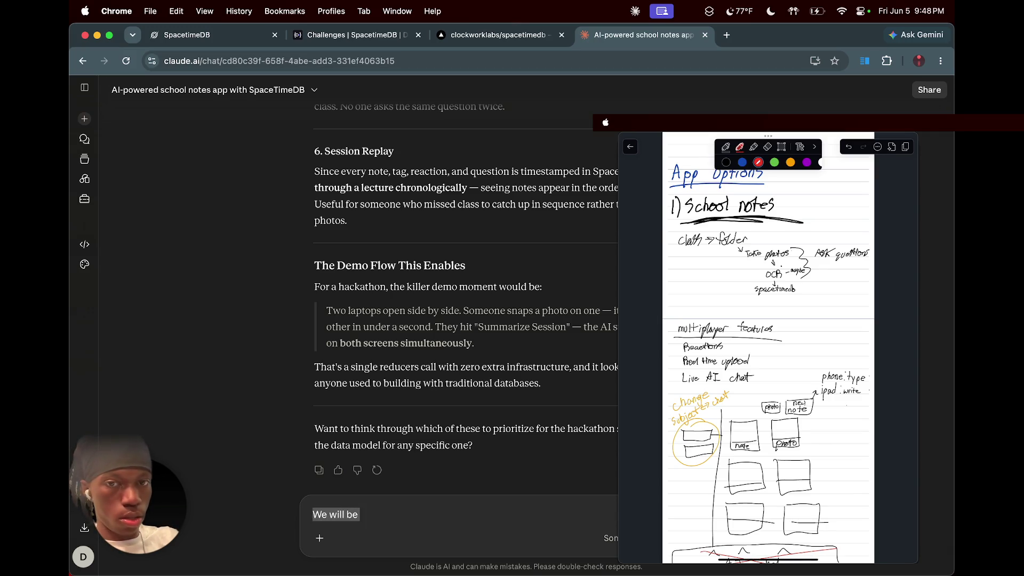
key(BackSpace)
text(I will gi)
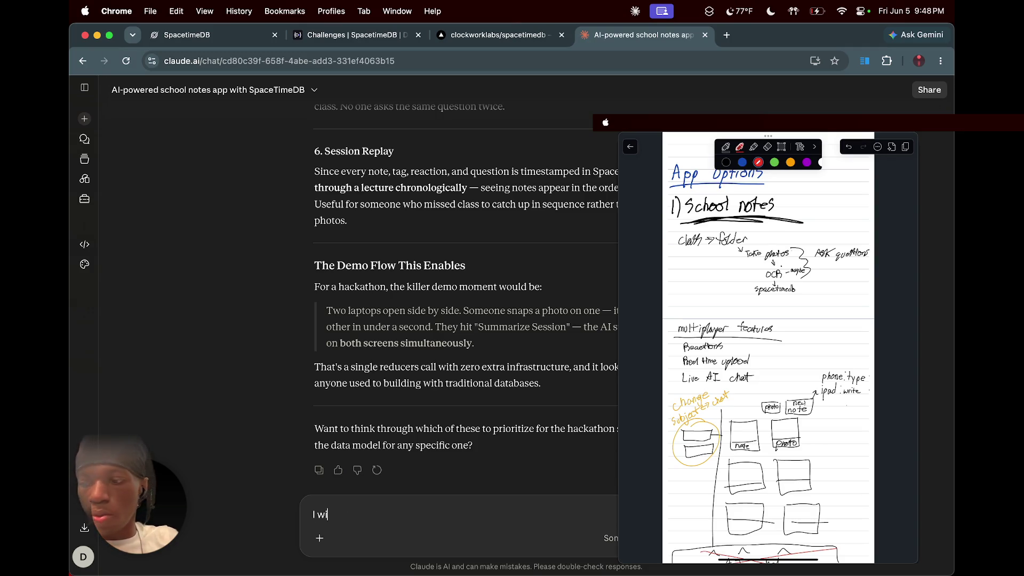
text(ve you more detail)
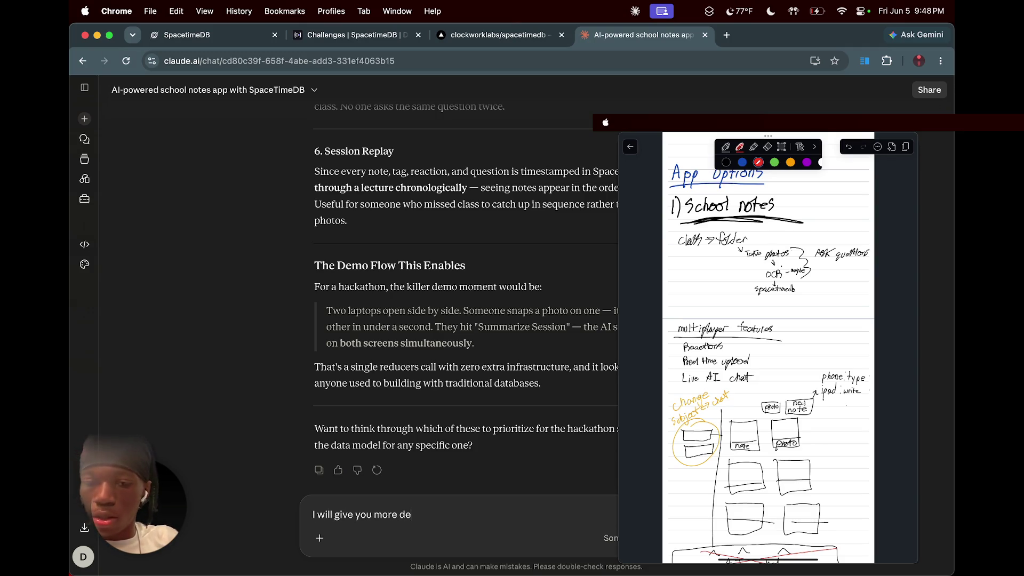
text(s then we )
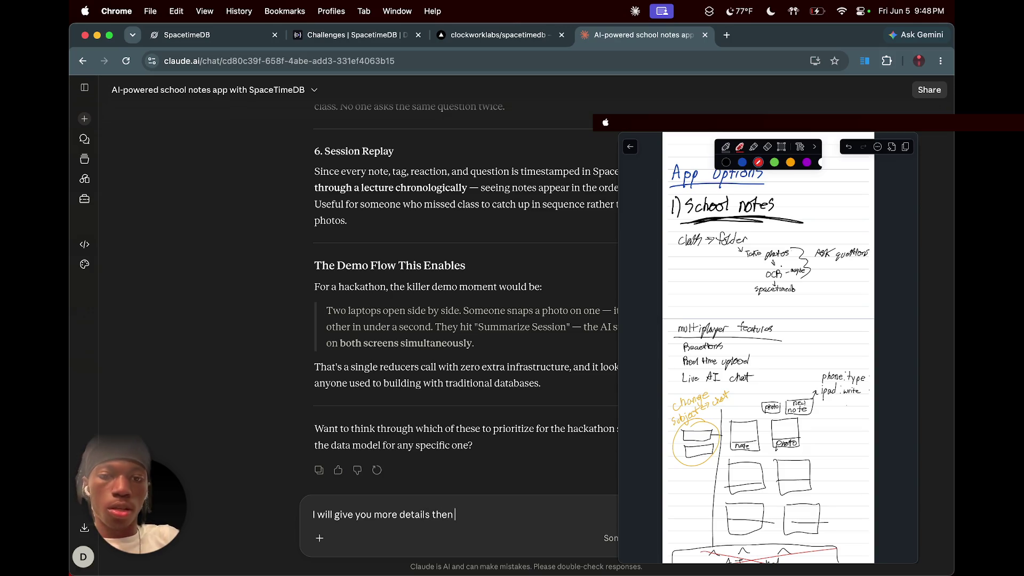
text(will)
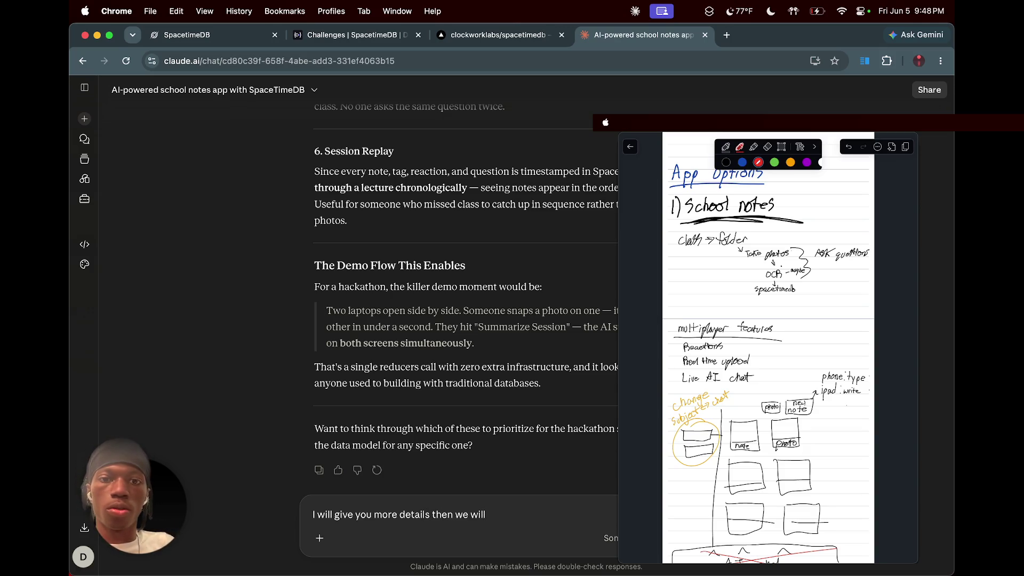
text( make an )
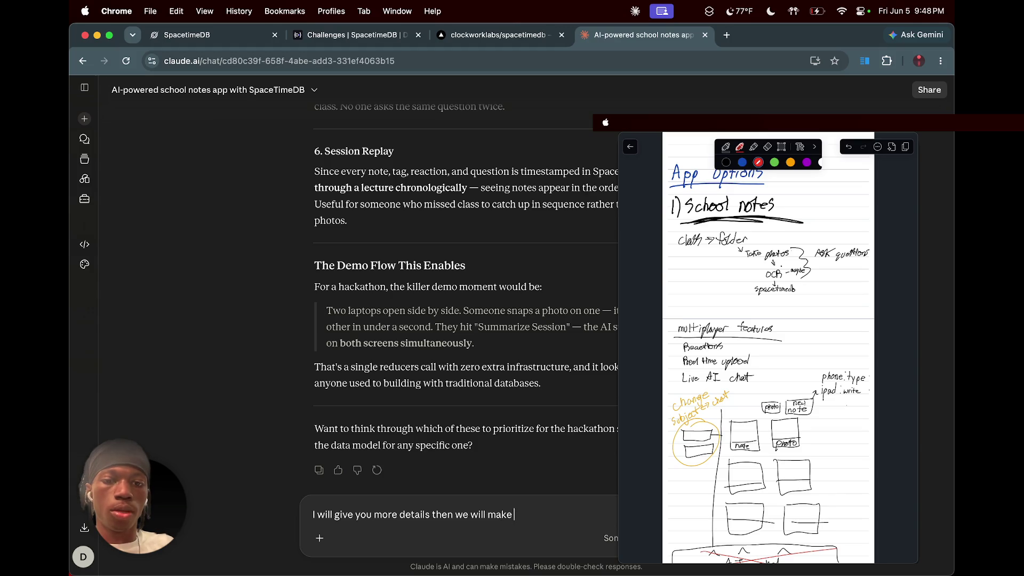
text(md for claude)
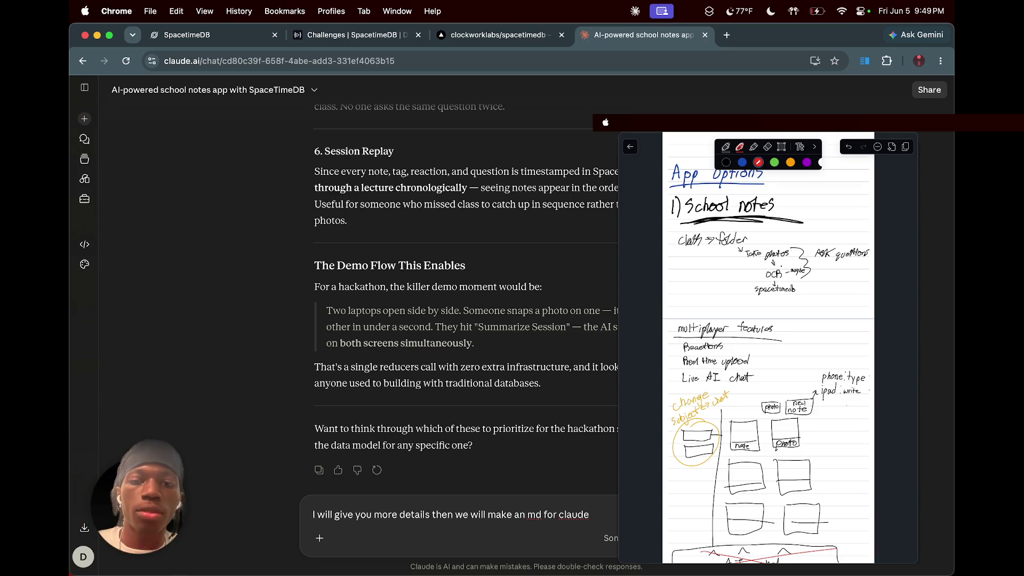
Add 'design' and 'flush them out before making' to the draft, then start a new line
click(987, 249)
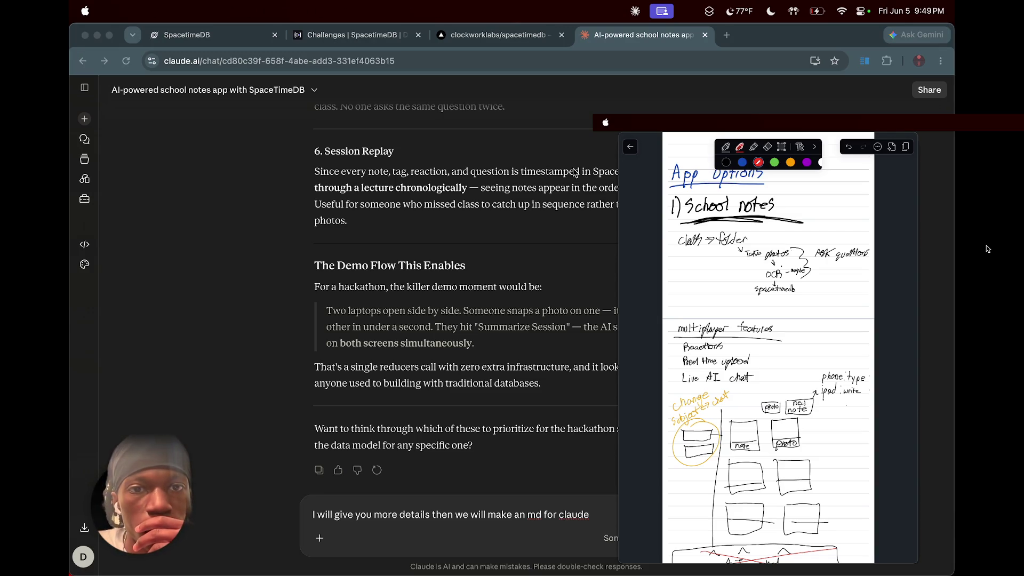
click(574, 172)
text(de)
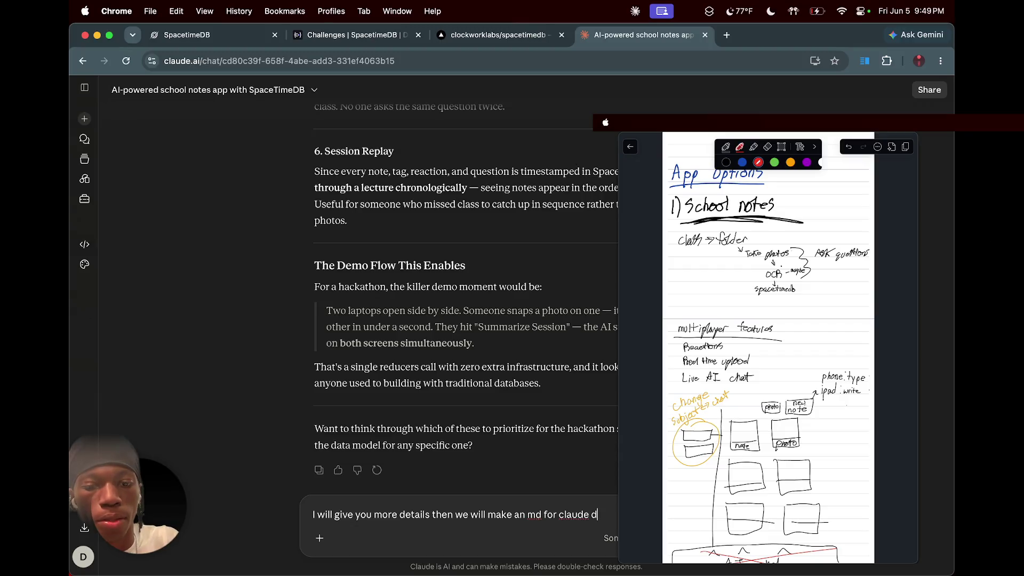
text(sign)
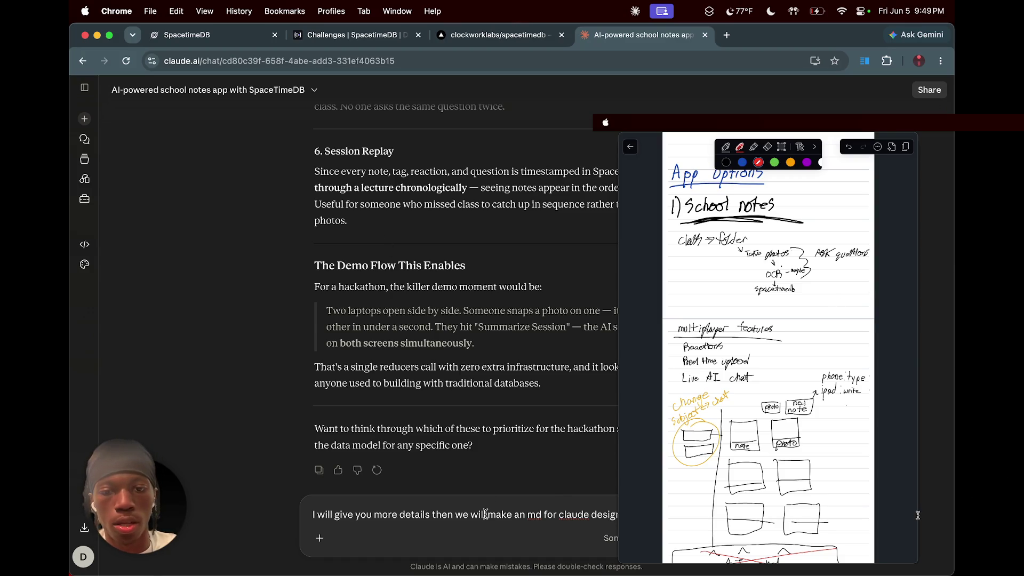
text(flush them )
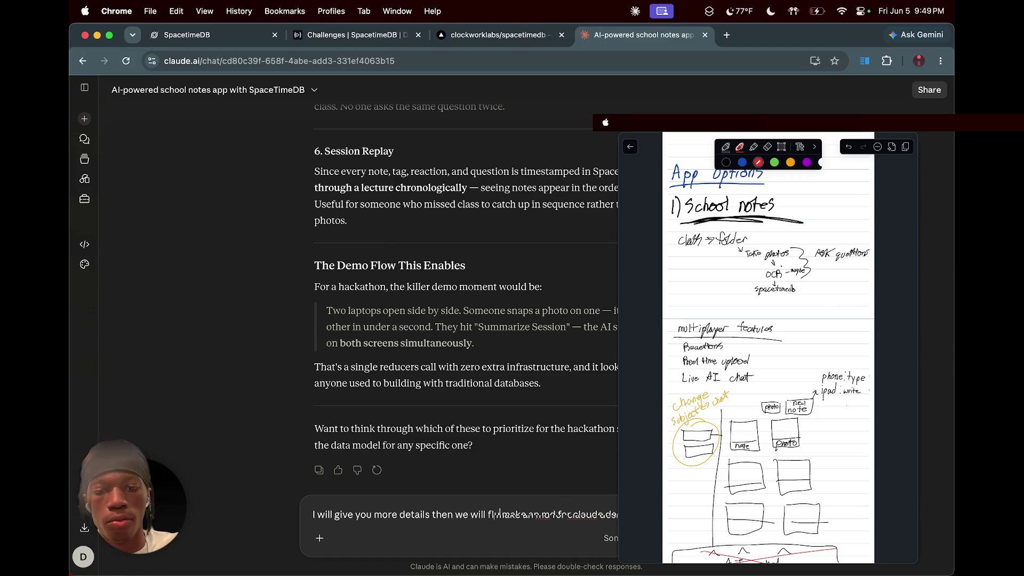
text(out before)
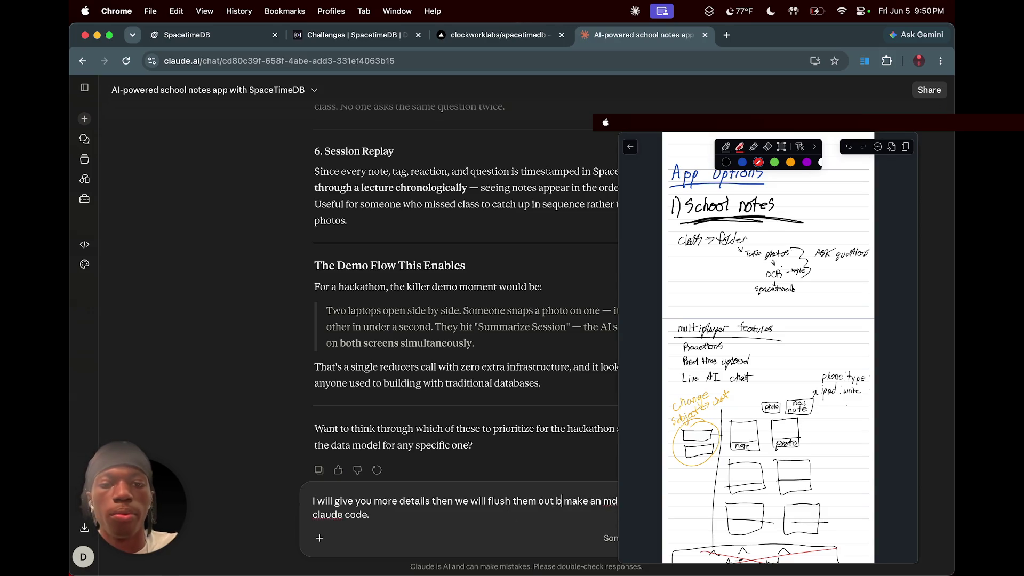
key(BackSpace)
text(ing)
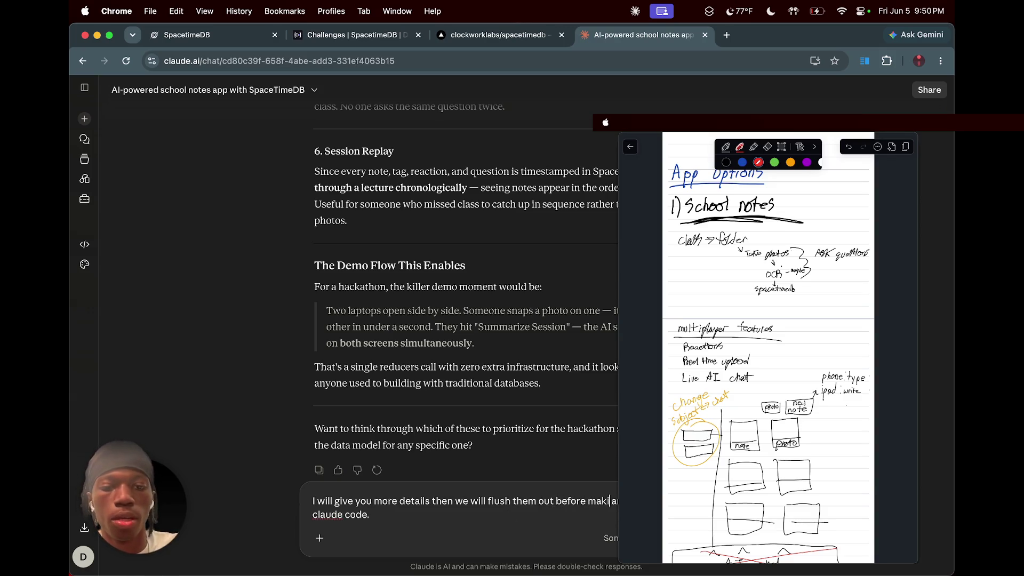
key(BackSpace)
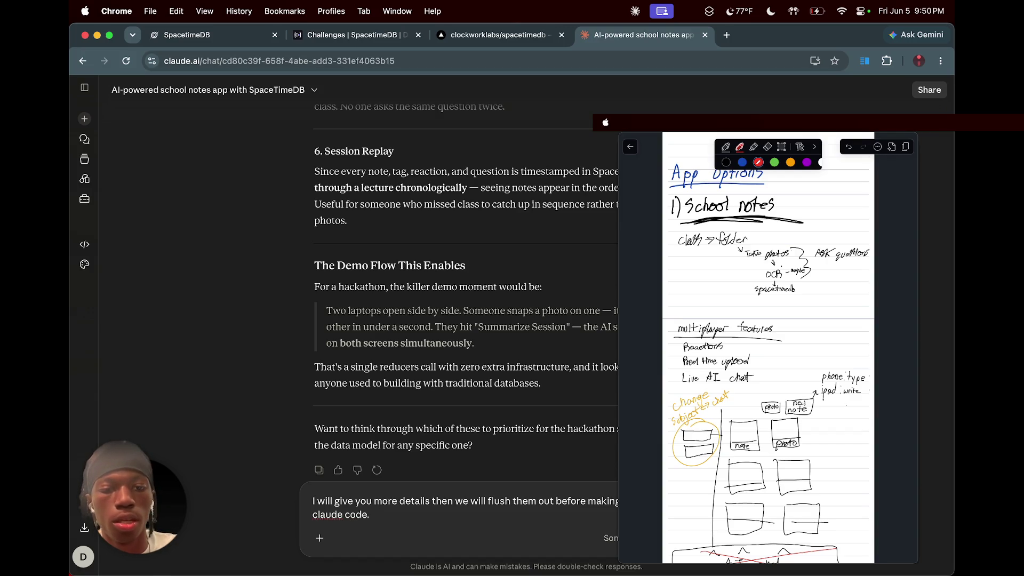
key(shift+Return)
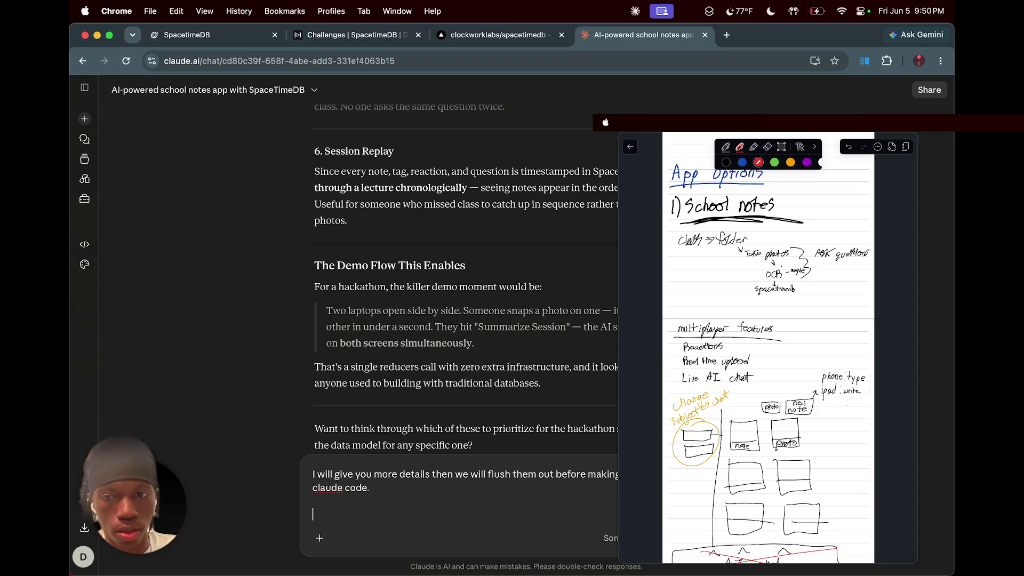
Describe classes as folders holding notes, noting phone users will be typing notes
text(T)
key(BackSpace)
text(The user)
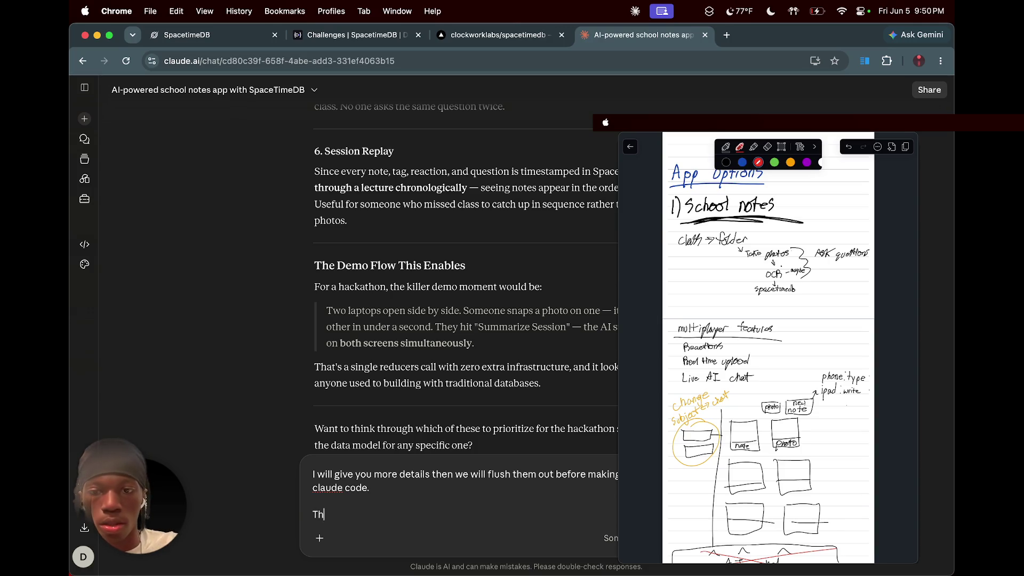
text( will click on)
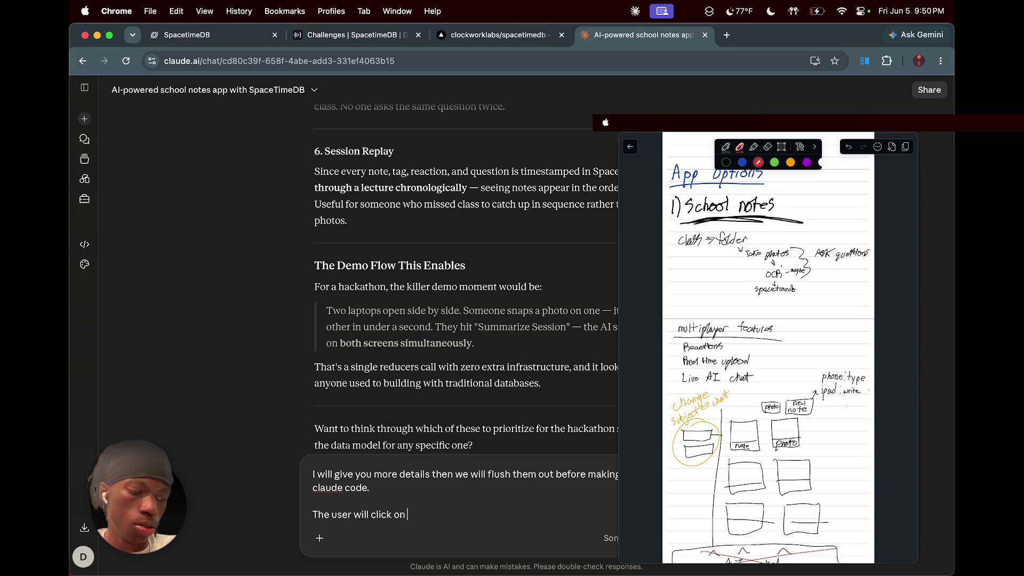
text( a)
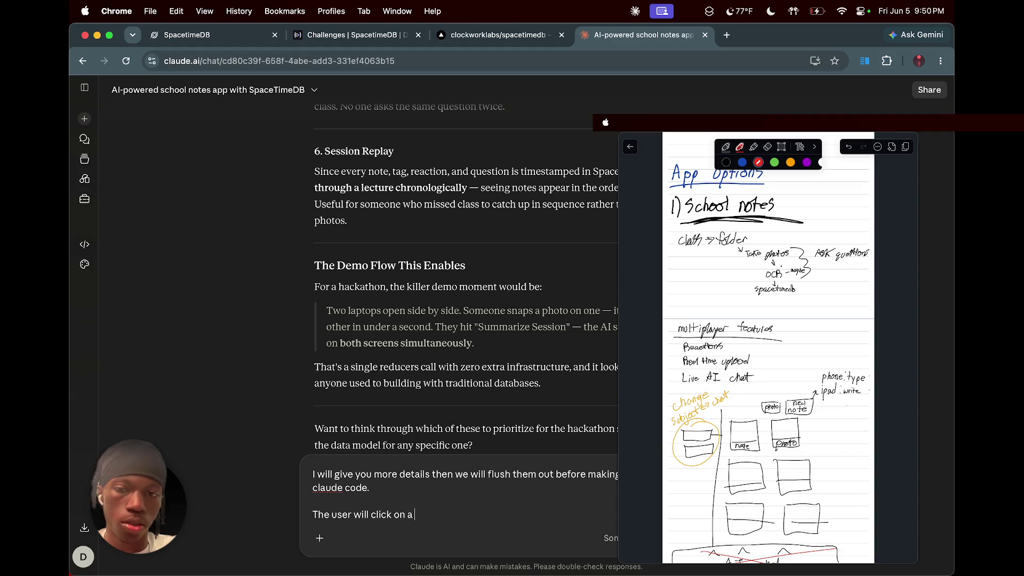
text( “)
key(BackSpace)
text(class which is similar to a folder, this folder)
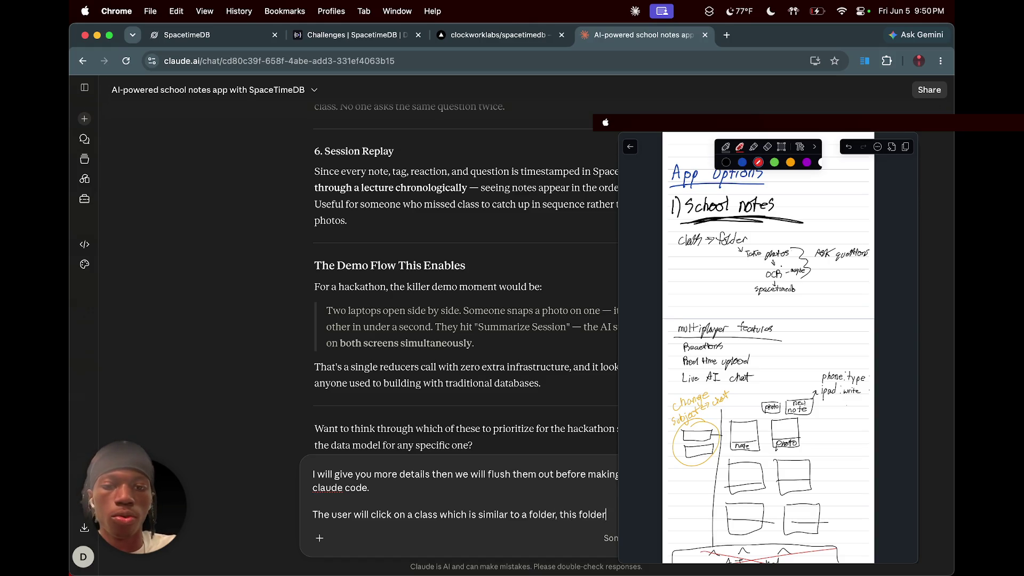
text( wi)
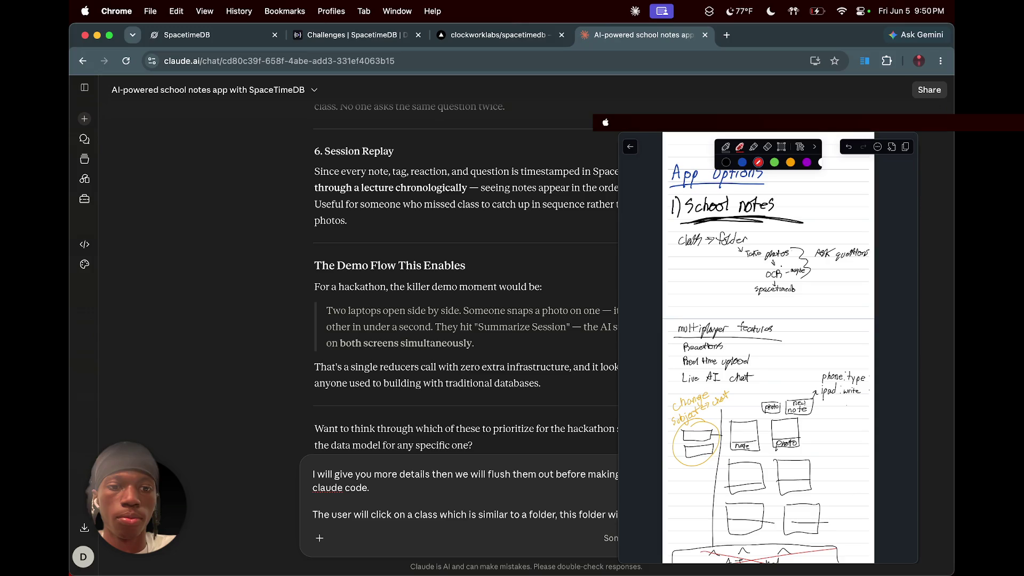
text(notes as)
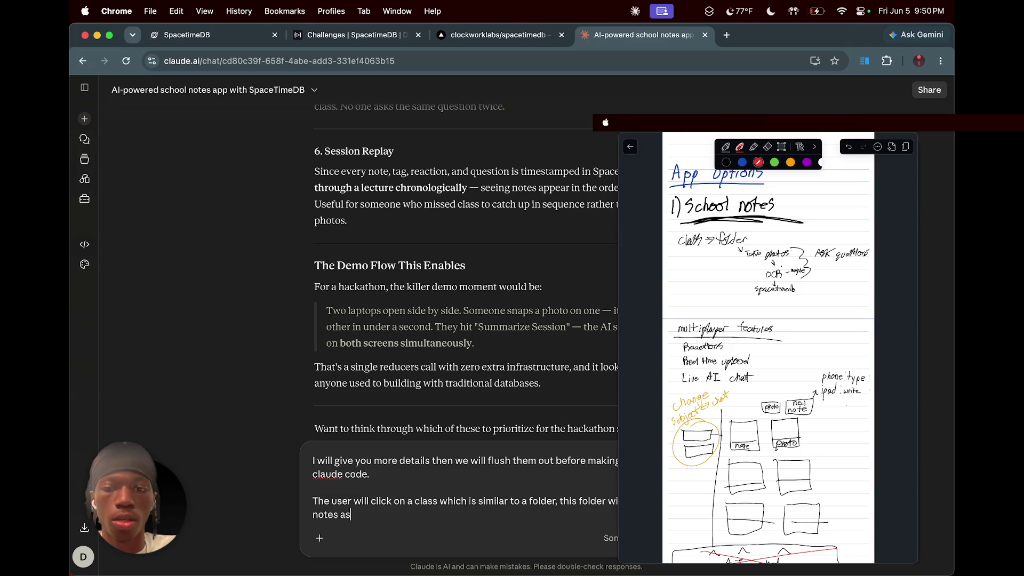
text(well.)
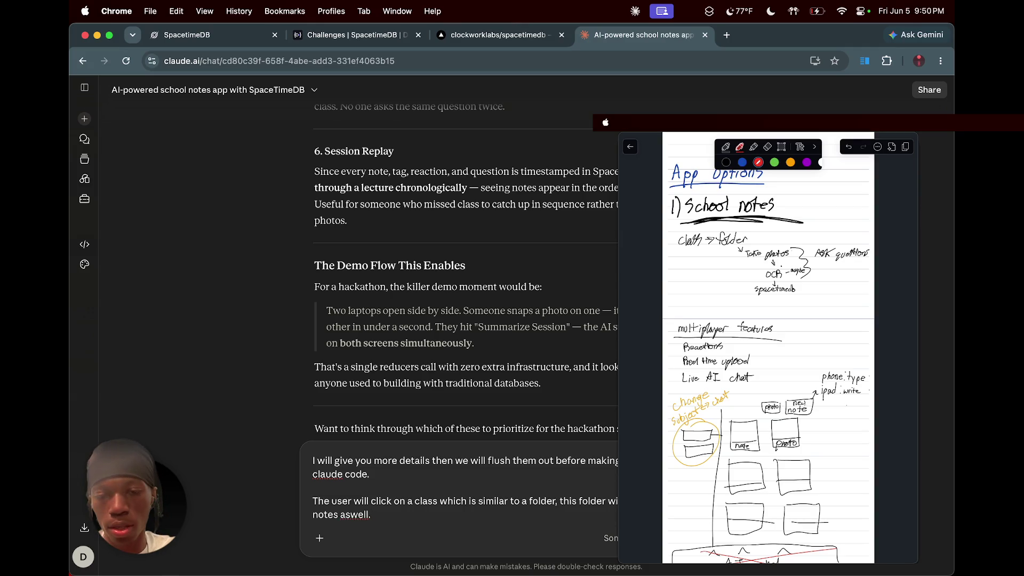
key(BackSpace)
text(()
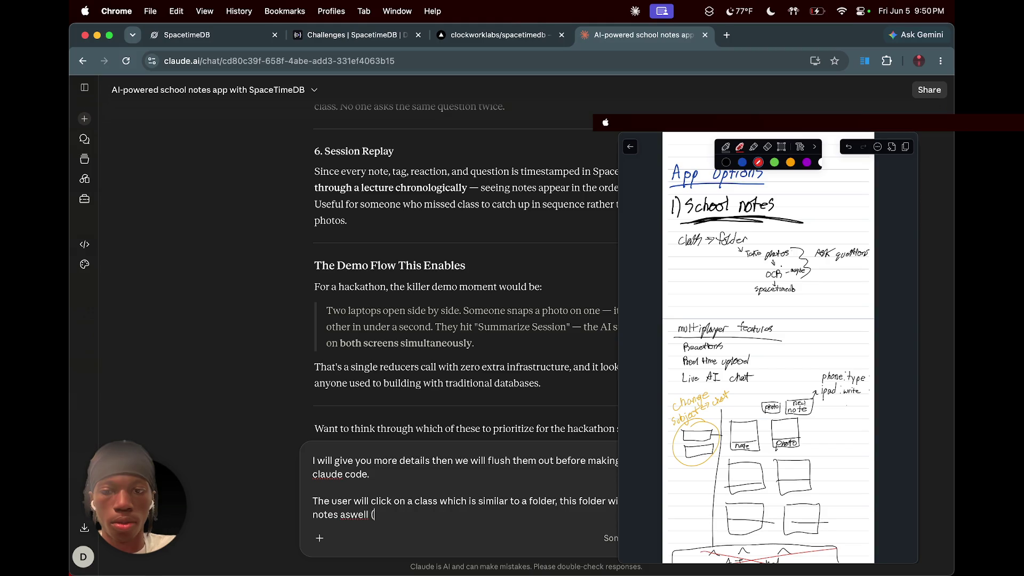
text(If the user is on mo)
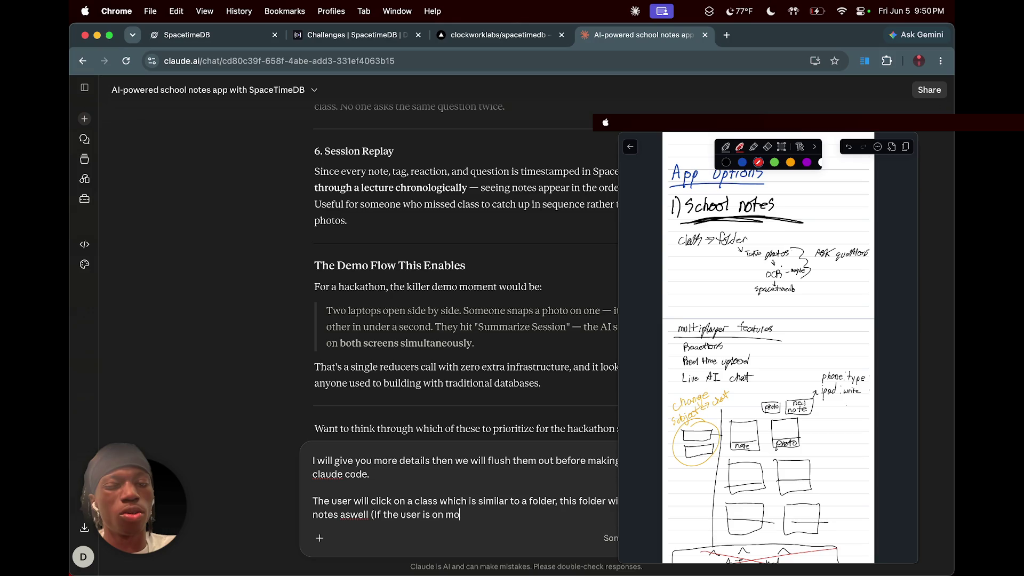
key(BackSpace)
key(BackSpace)
text(a phone they wi)
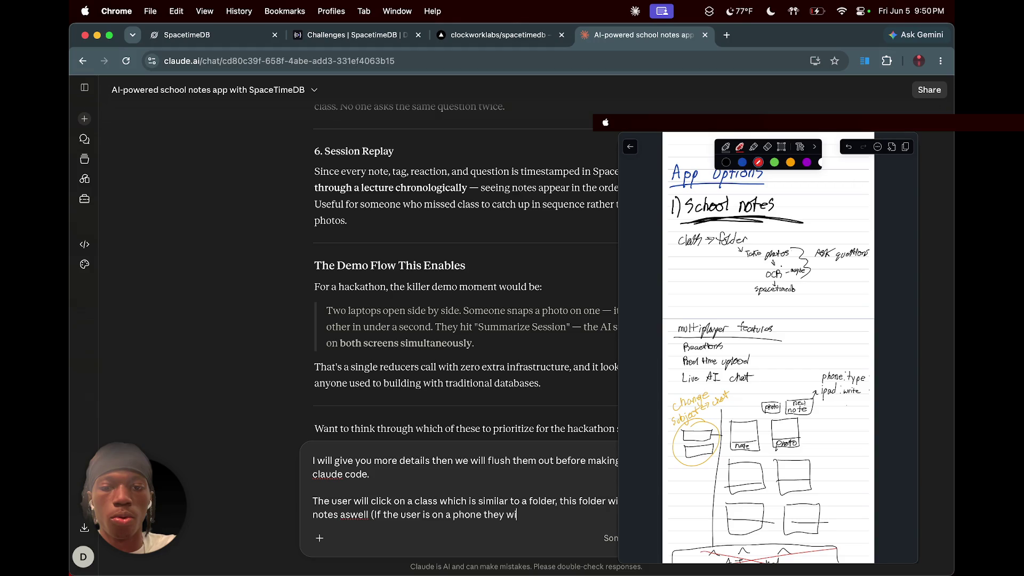
text(ll be typing notes and i)
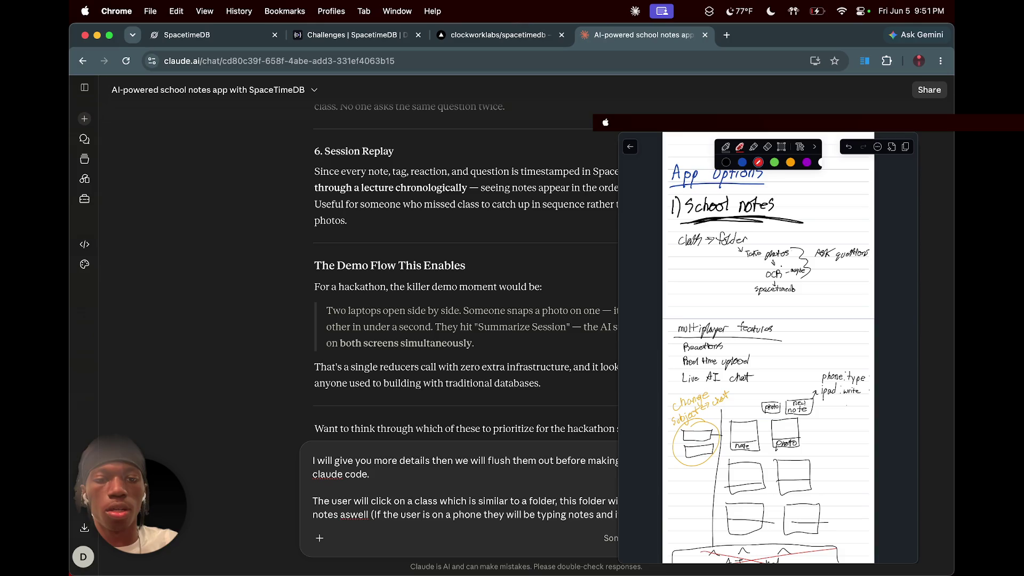
Add that others write notes, with the app layout taking inspiration from Notability
text(will be)
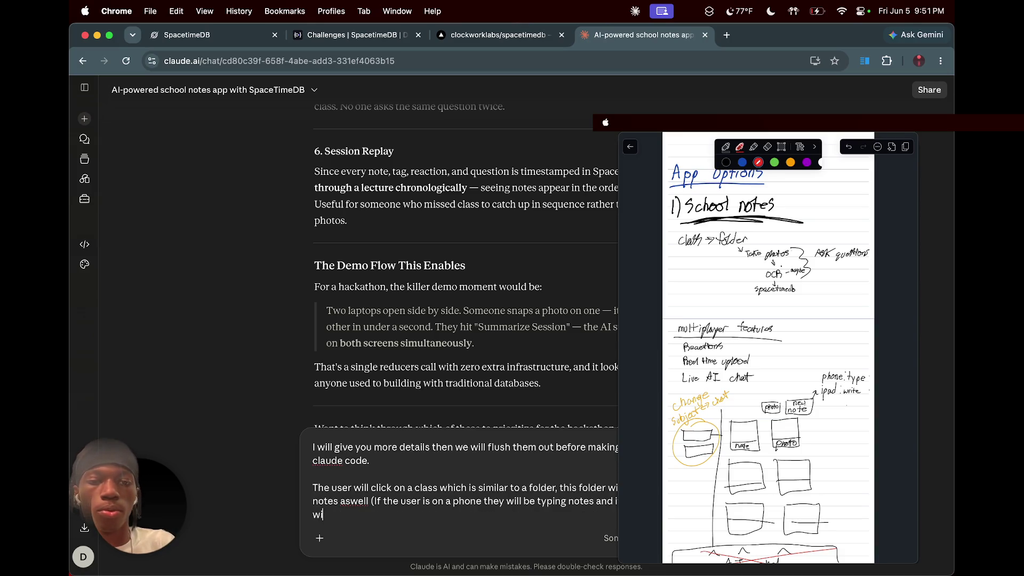
text( writing notes)
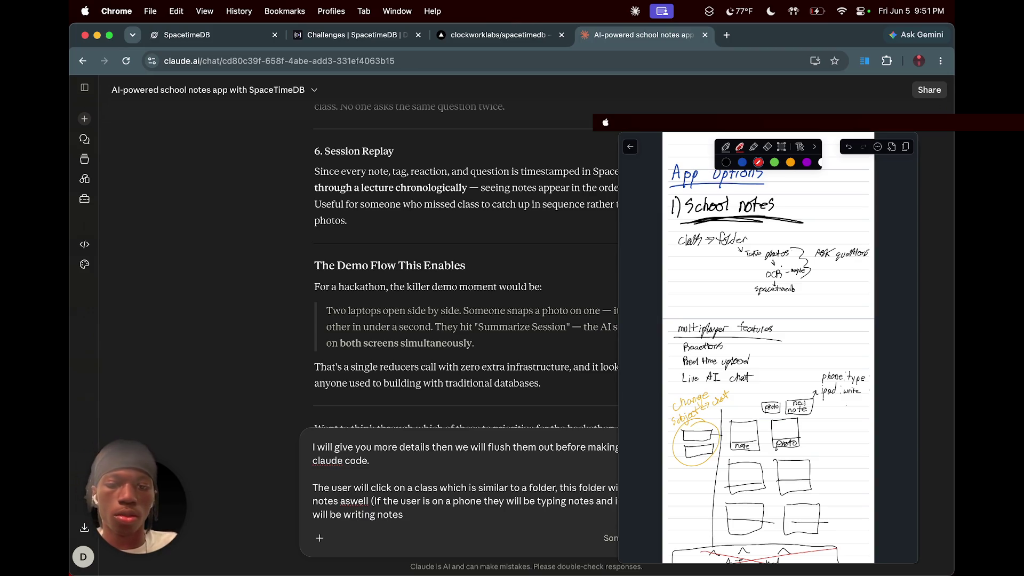
text( ()
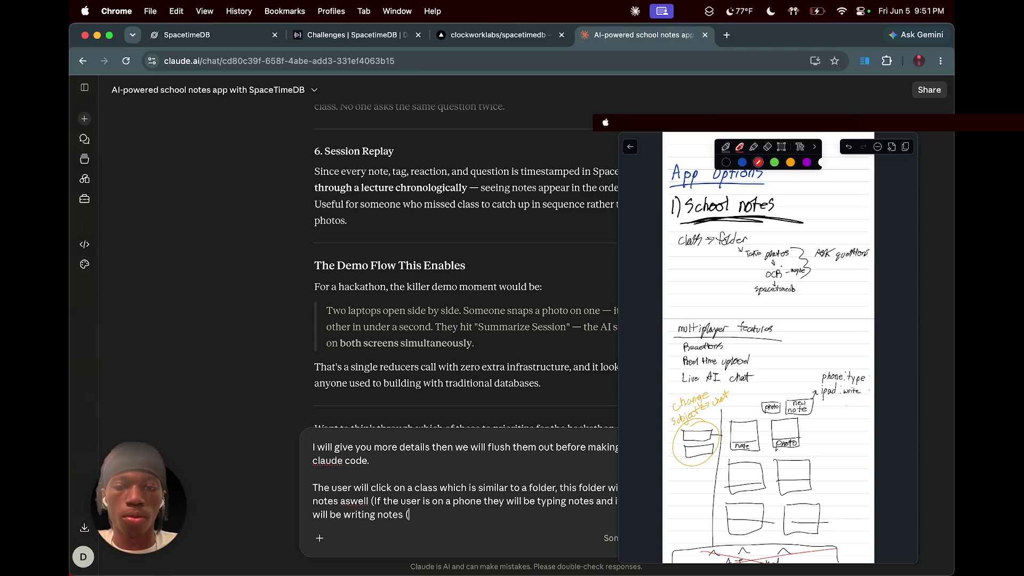
text(app layout takin)
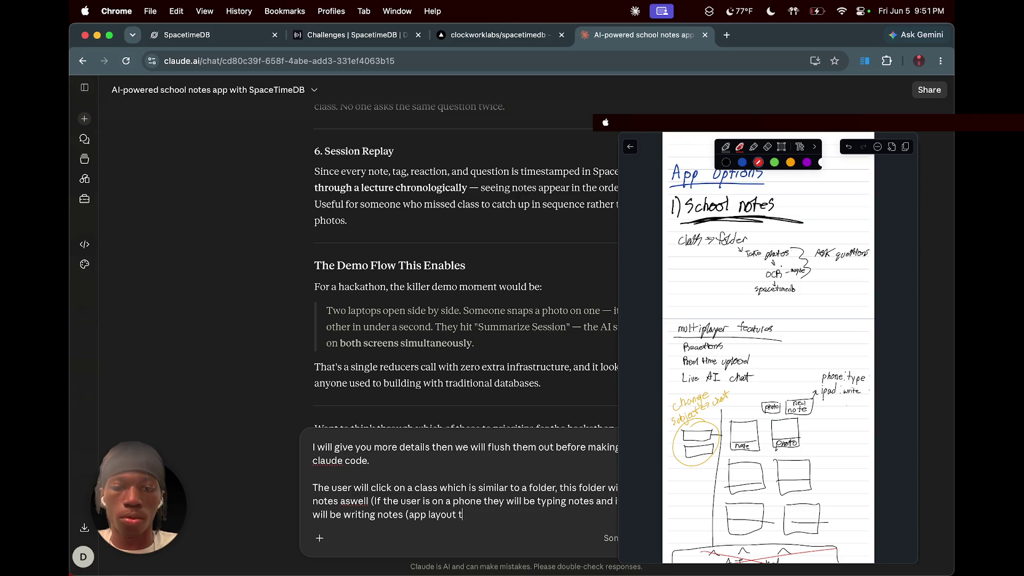
text(g insperation)
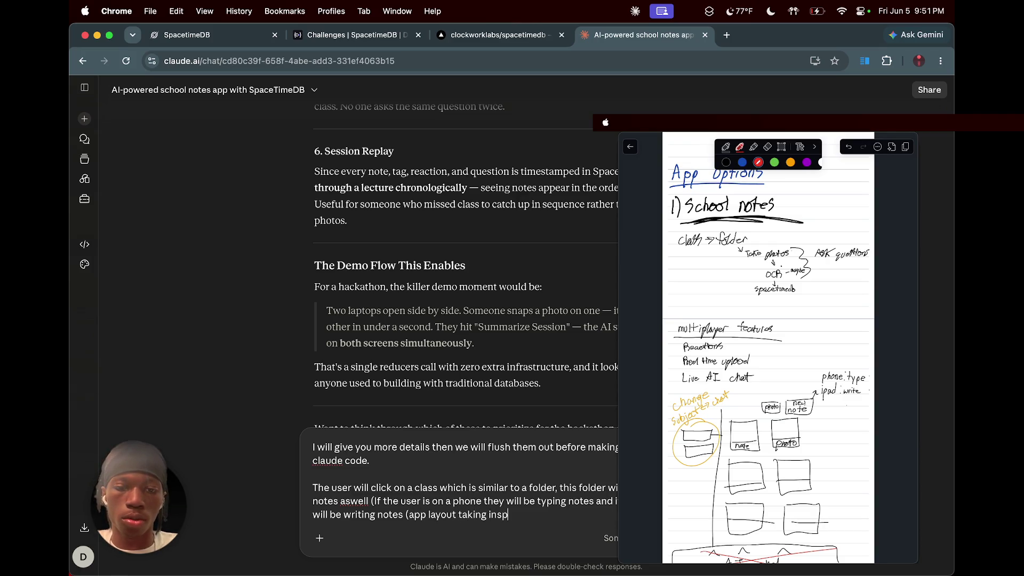
key(alt+shift+Left)
key(alt+shift+Left)
text(tak)
key(BackSpace)
key(BackSpace)
key(BackSpace)
text(inspi)
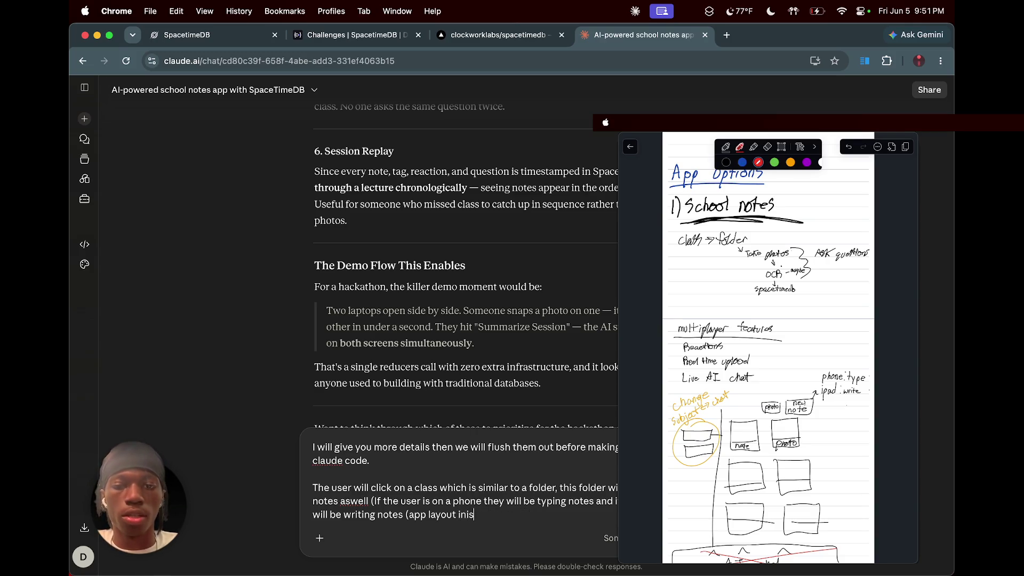
text(ration from )
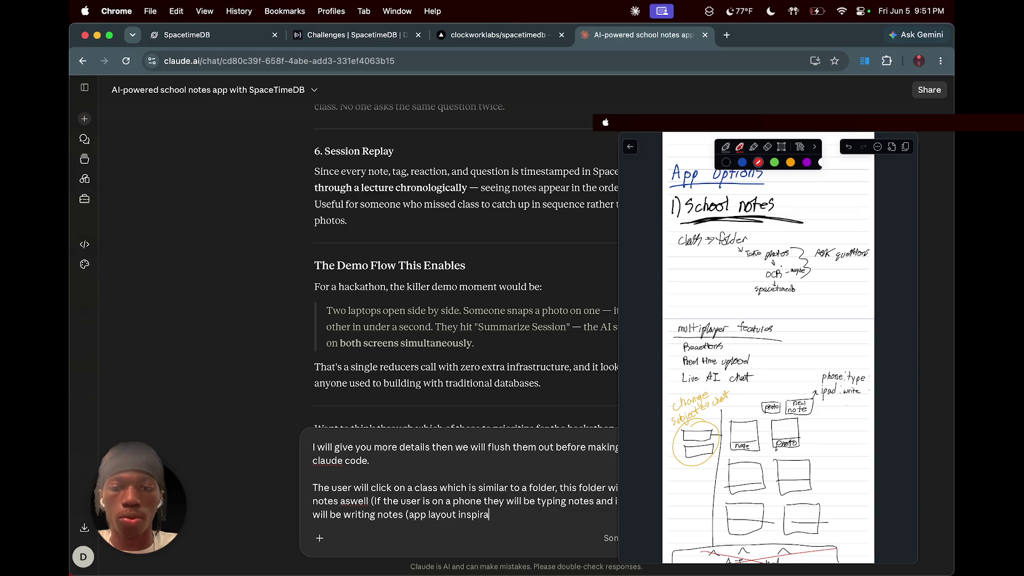
text(notability)))
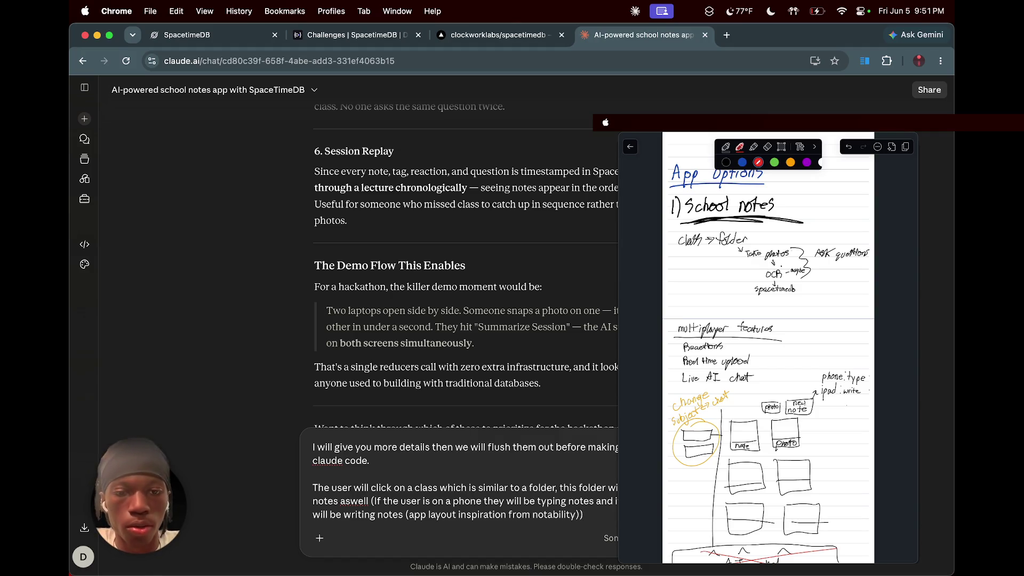
text(.)
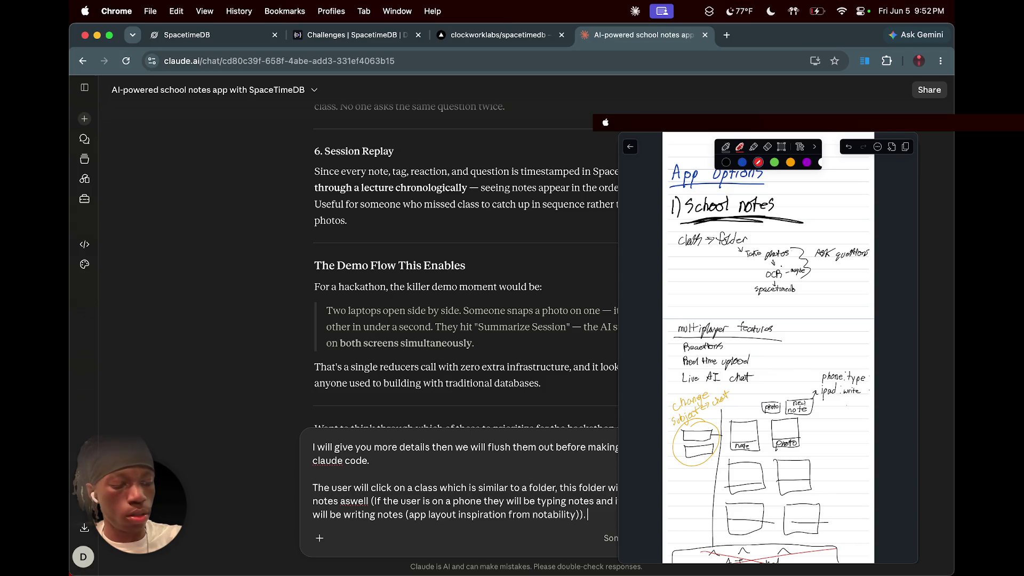
Raise the concern of whether to run notes through an OCR model before or after, and how class sections turn into chat
text(When a)
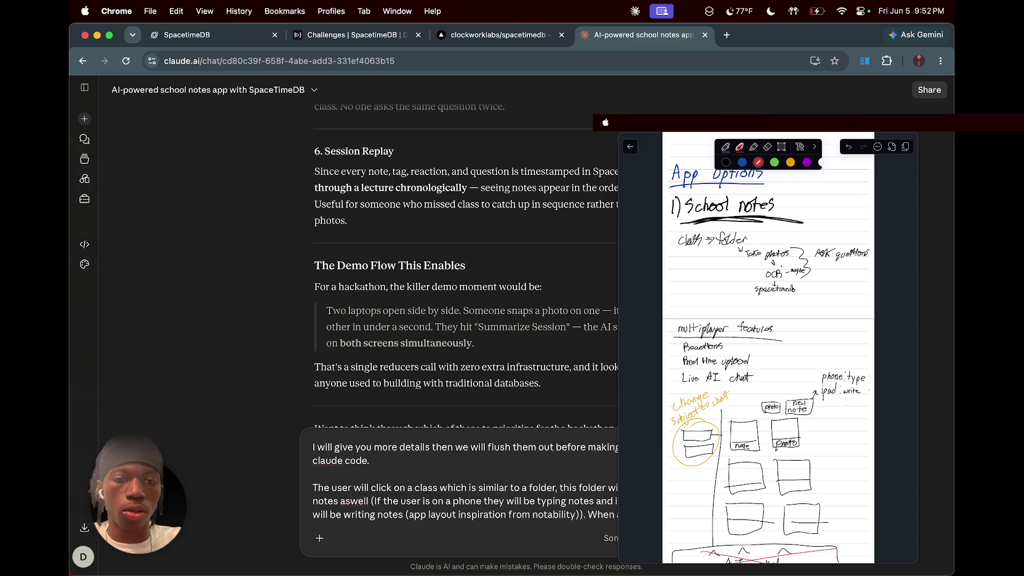
text(suree)
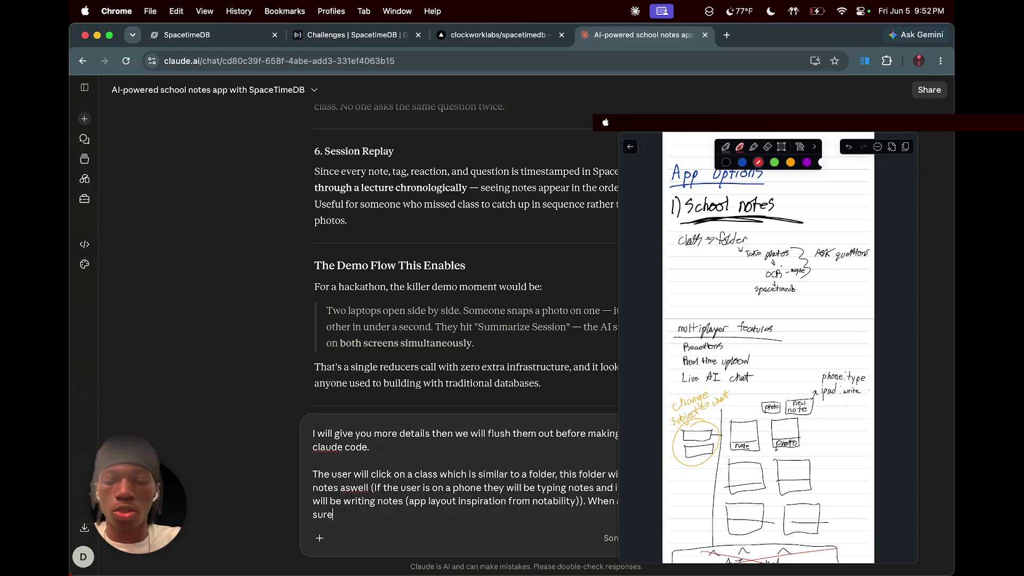
key(BackSpace)
text(we)
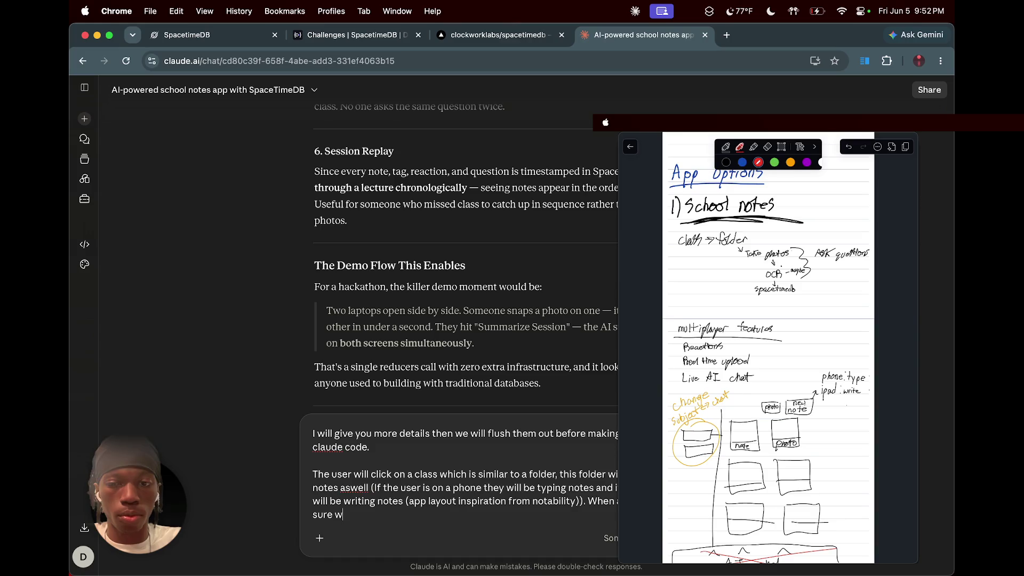
text(ther to run )
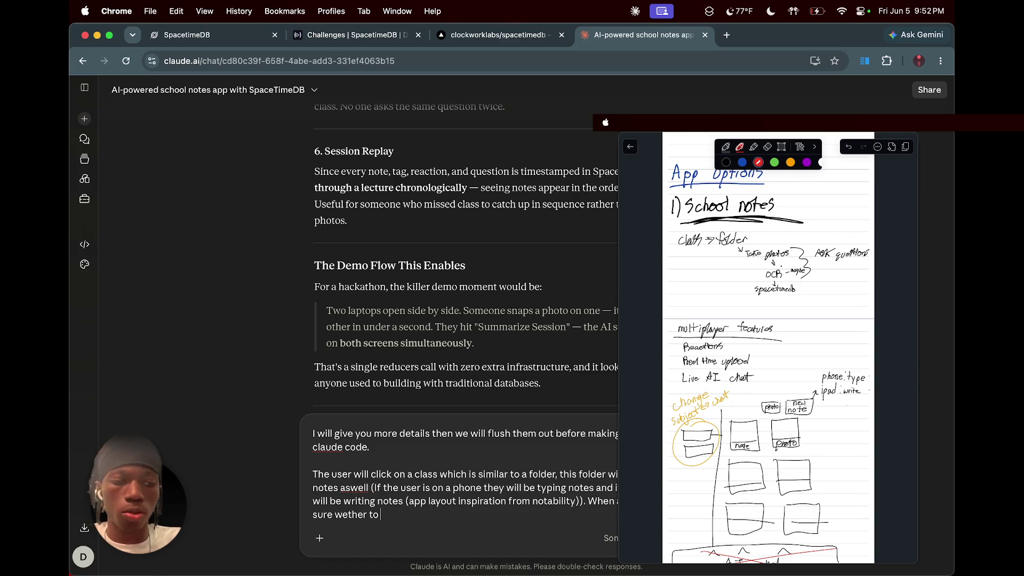
text(it through an)
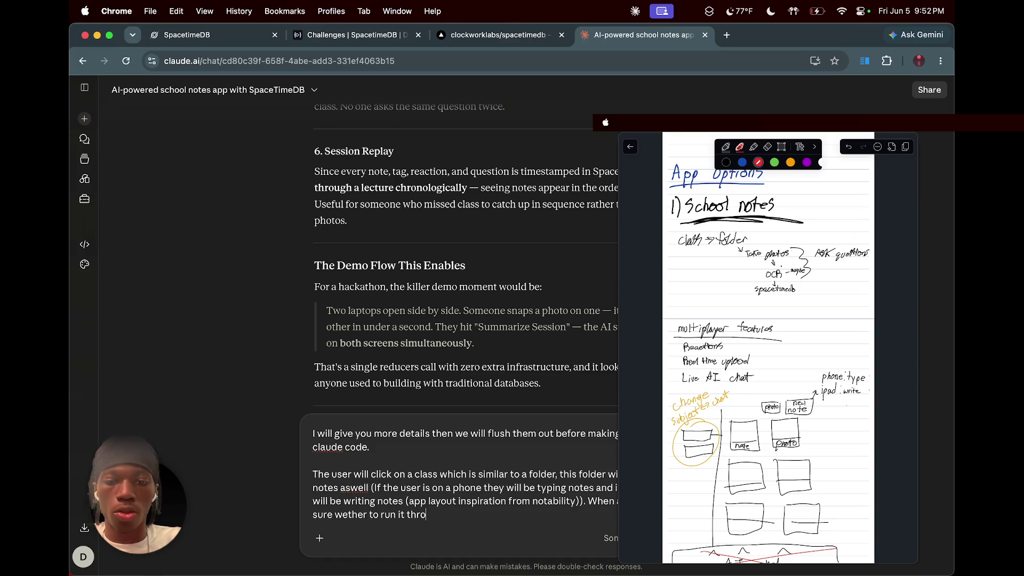
key(BackSpace)
text(OCR mod)
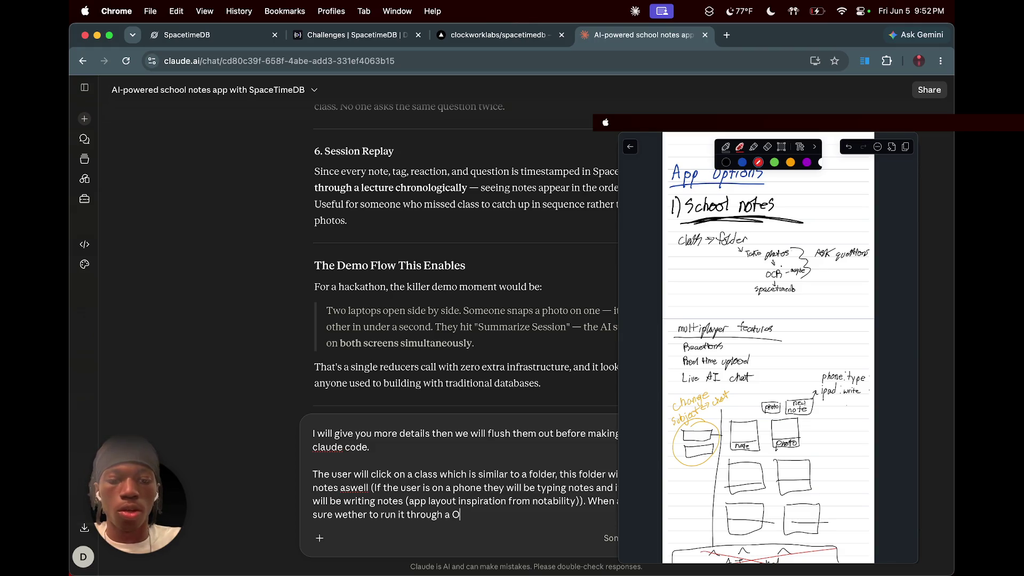
text(el before or)
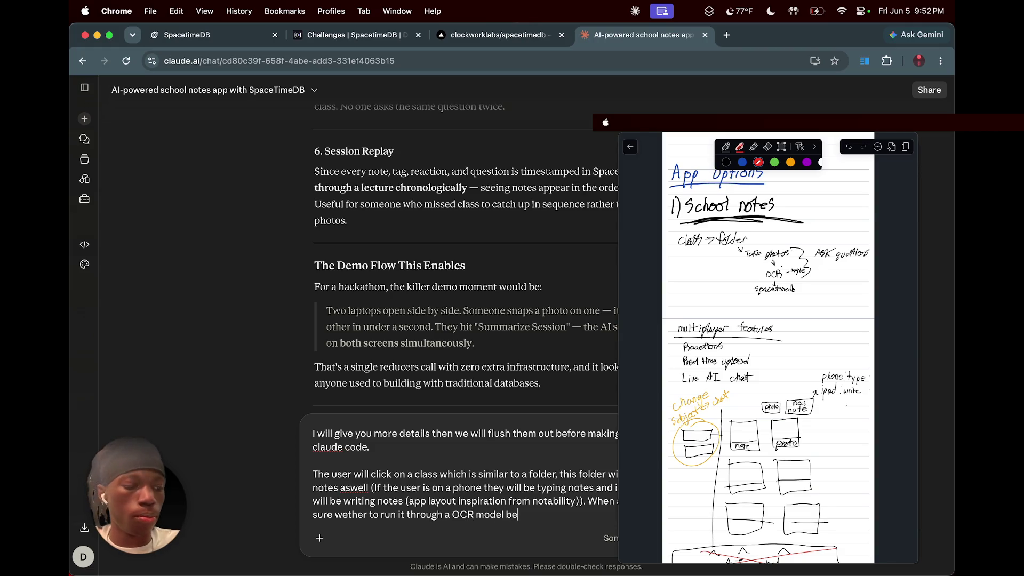
text( after)
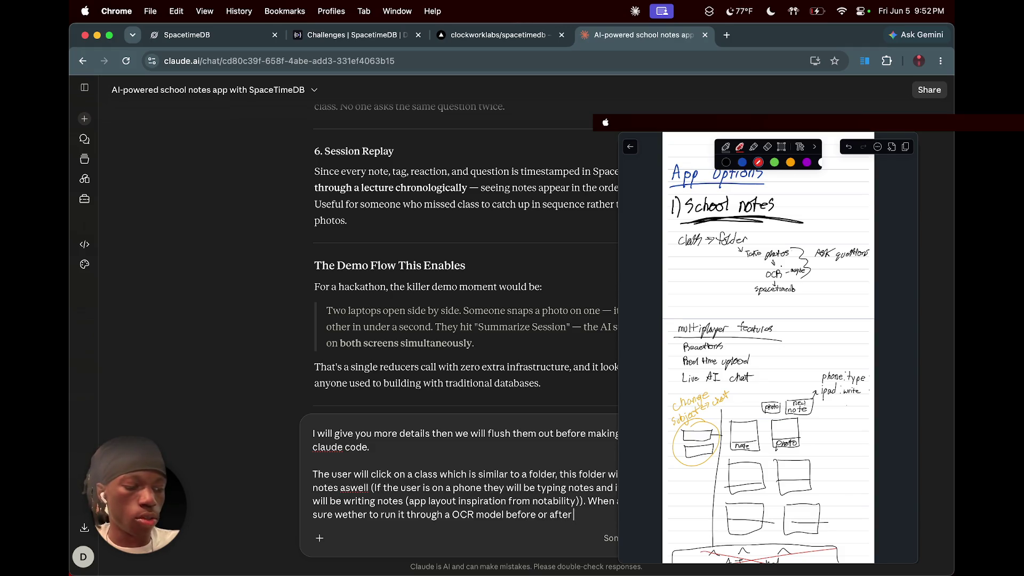
text( giving it to)
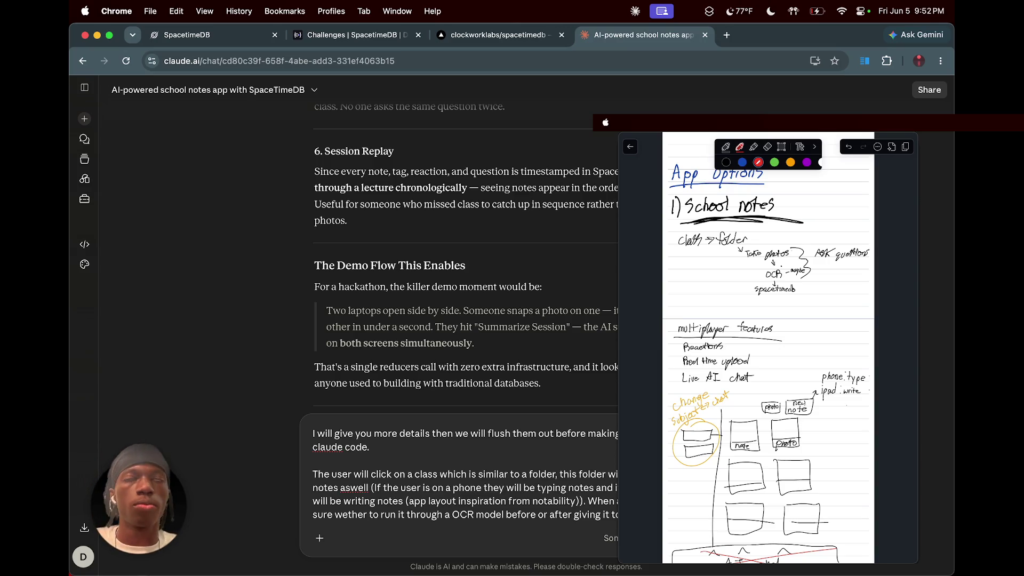
text(concern).)
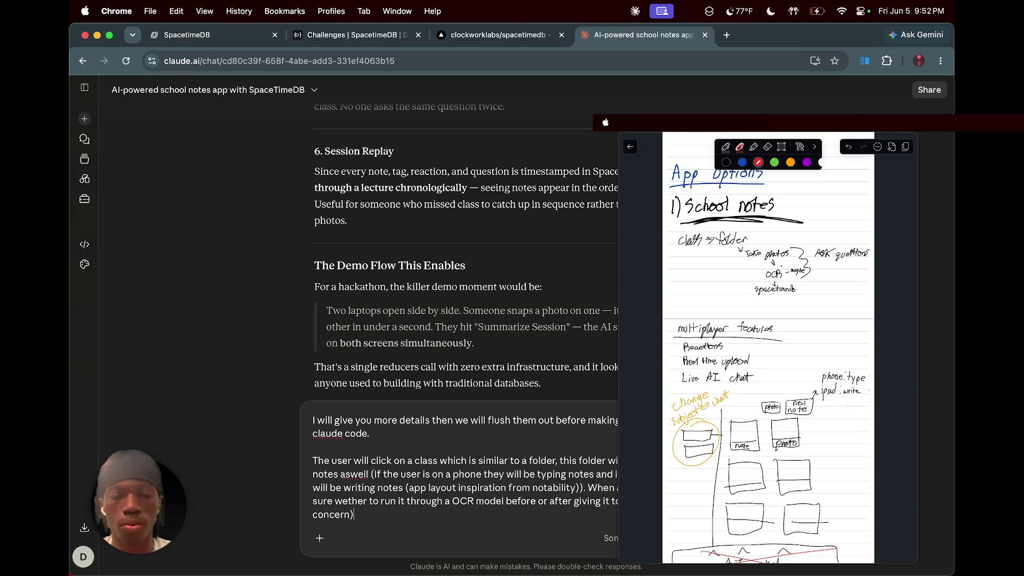
text( Once a user has click)
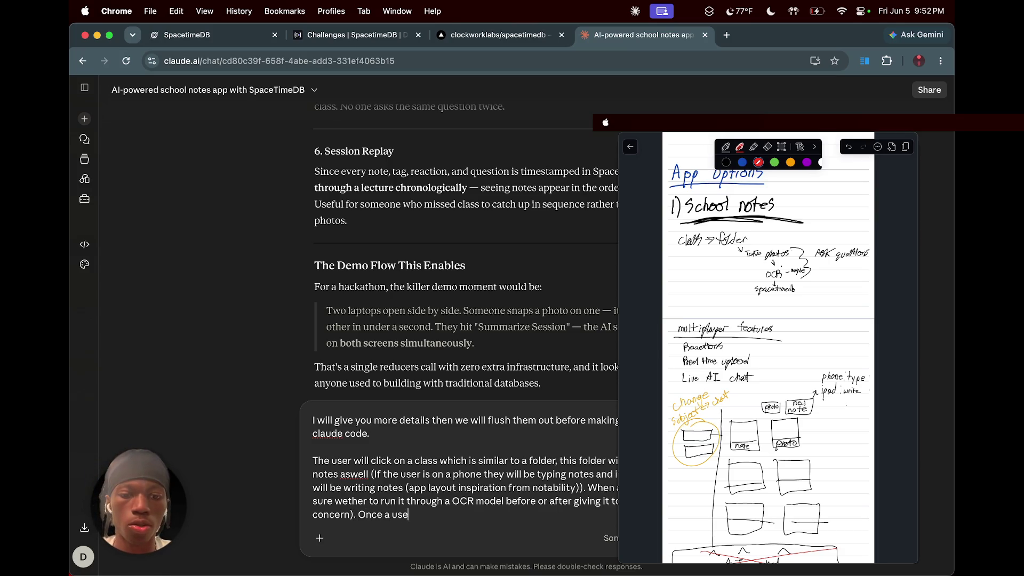
text(ed into a class t)
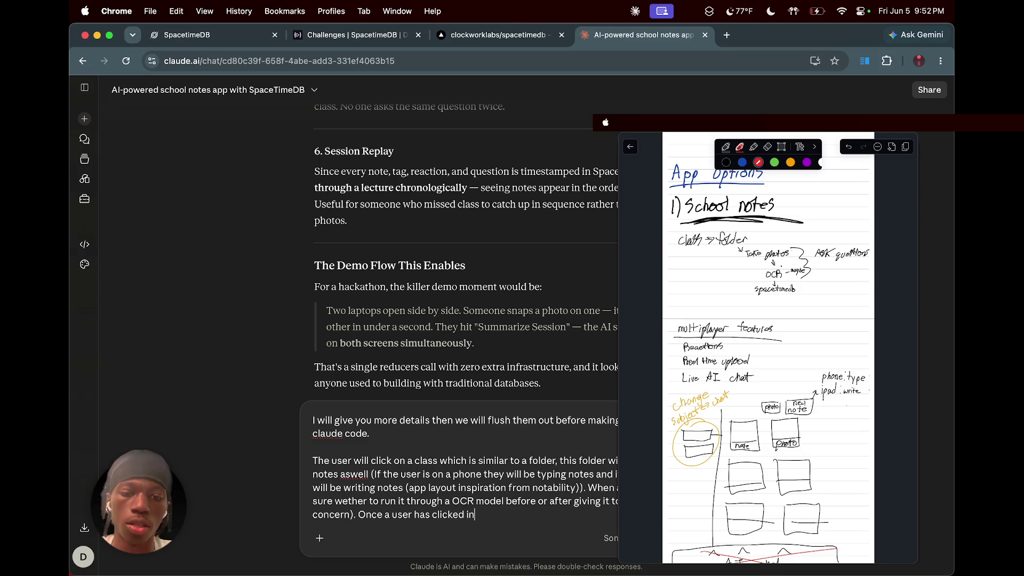
text(he section)
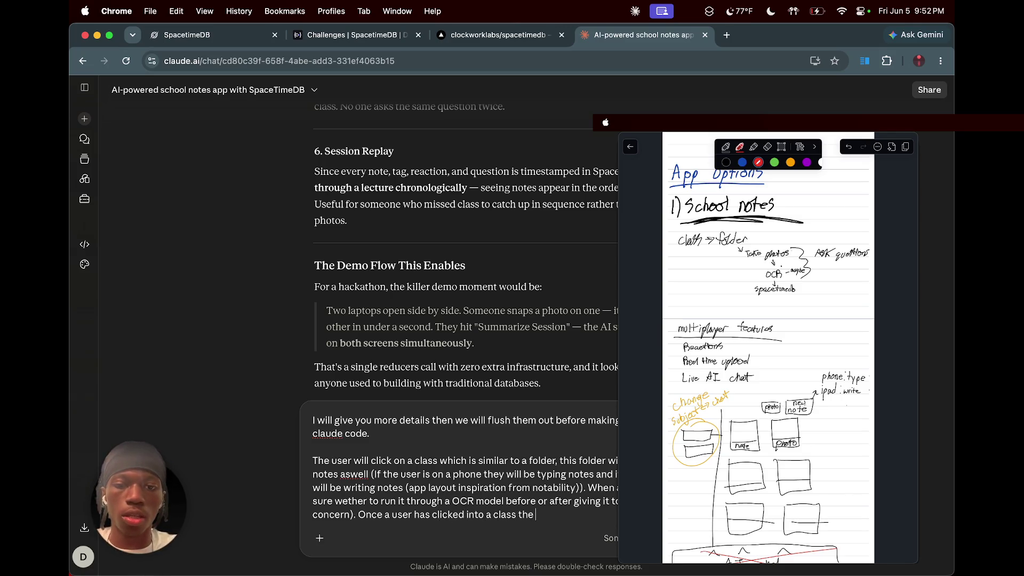
text( where the)
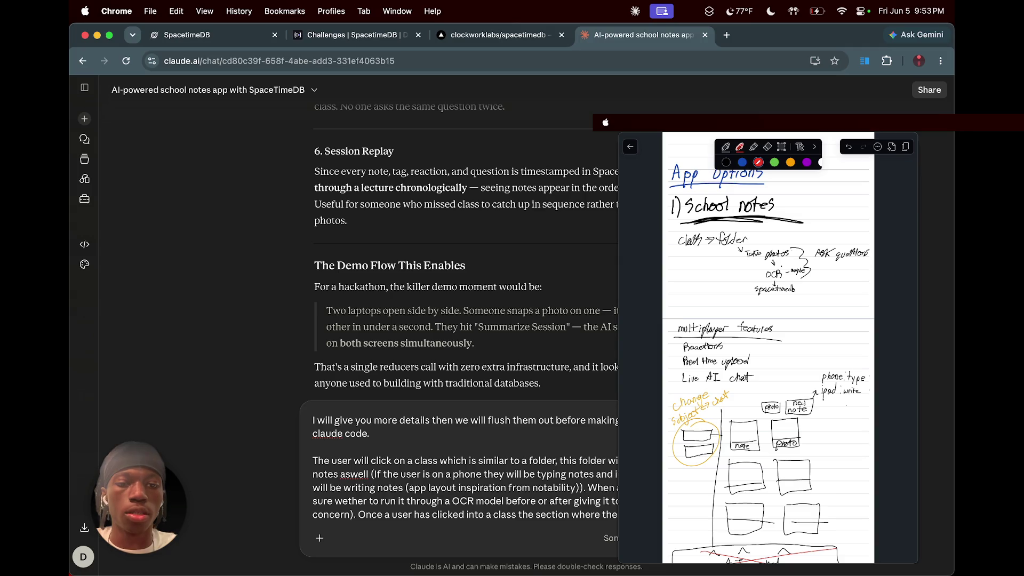
text( then tu)
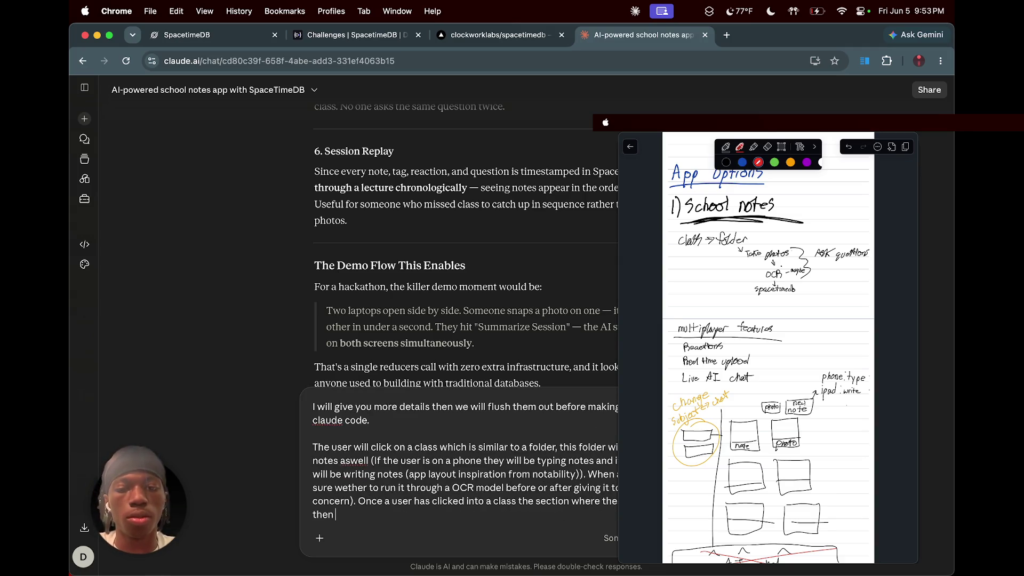
text(rn into)
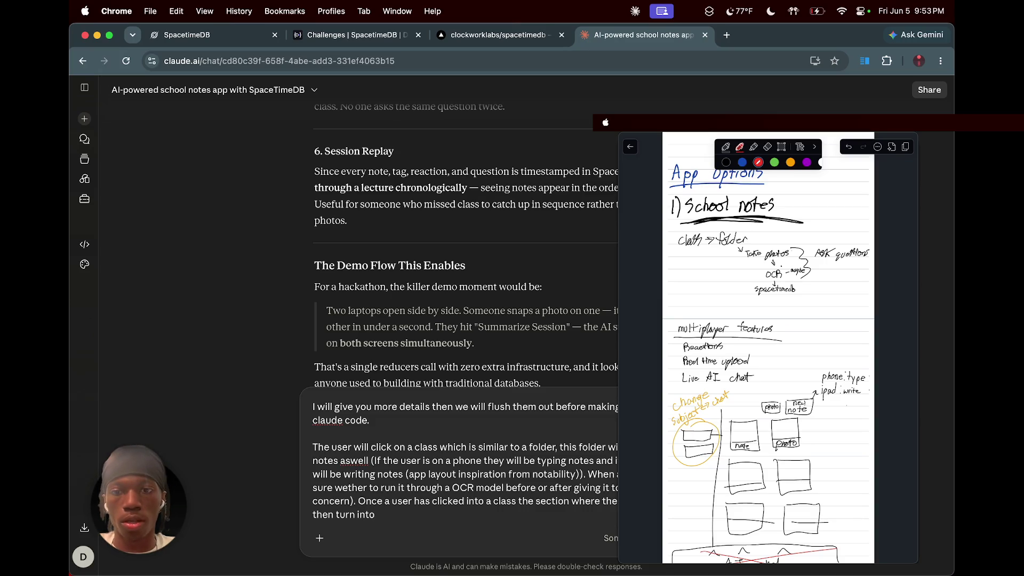
text( chat)
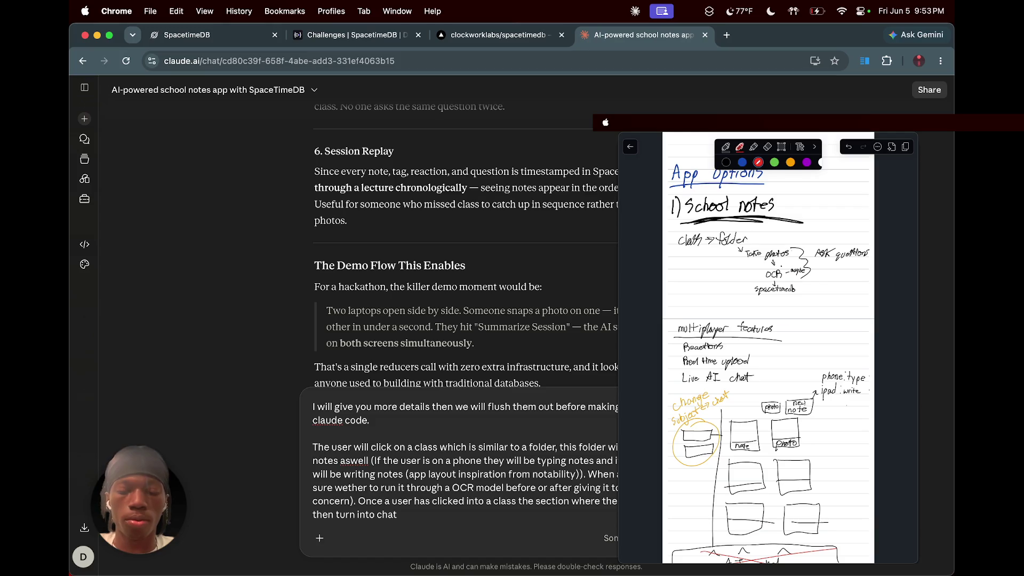
text(s)
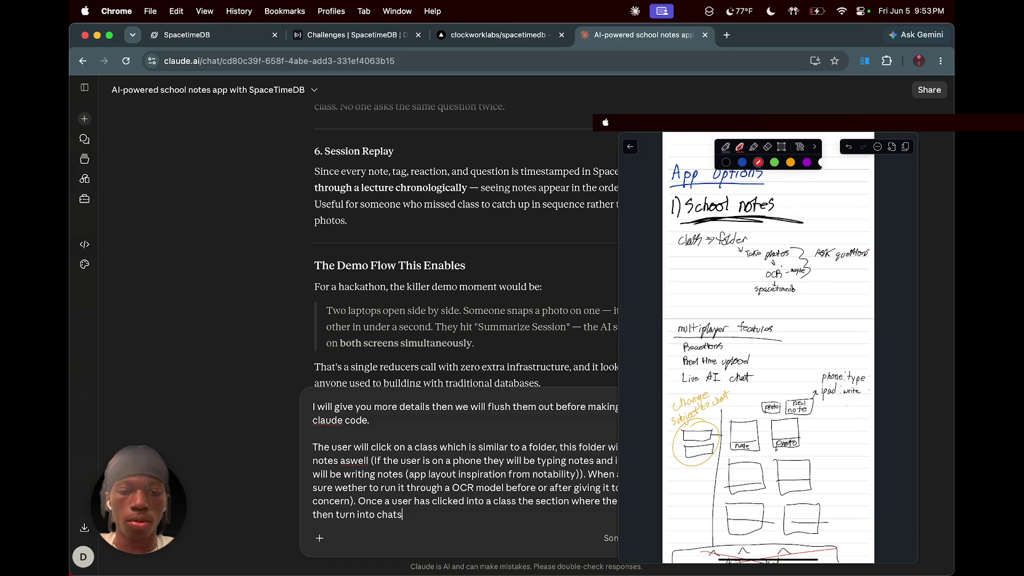
text( / chat history)
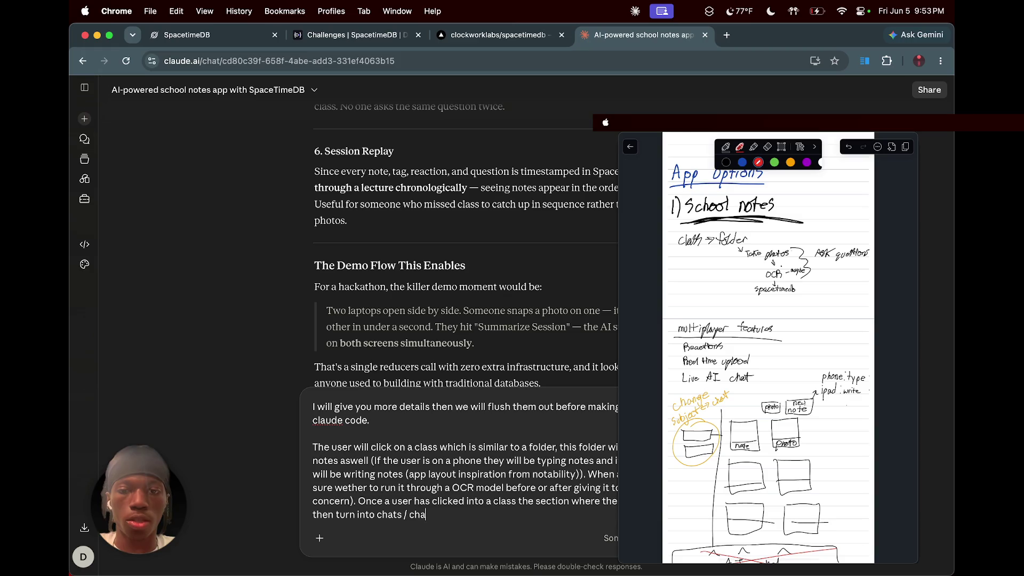
text(.)
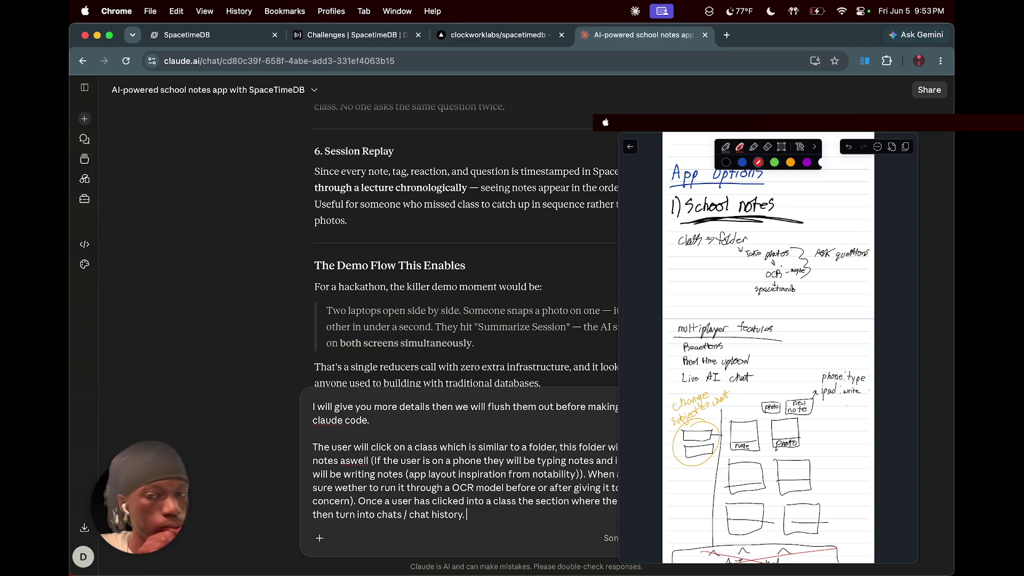
text( These)
text( chat)
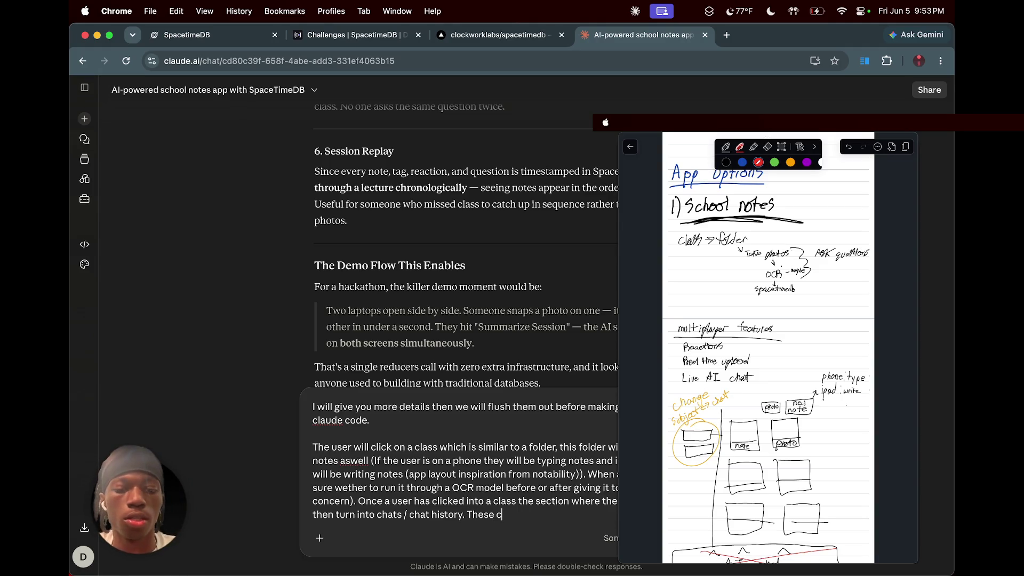
text(s will take all do)
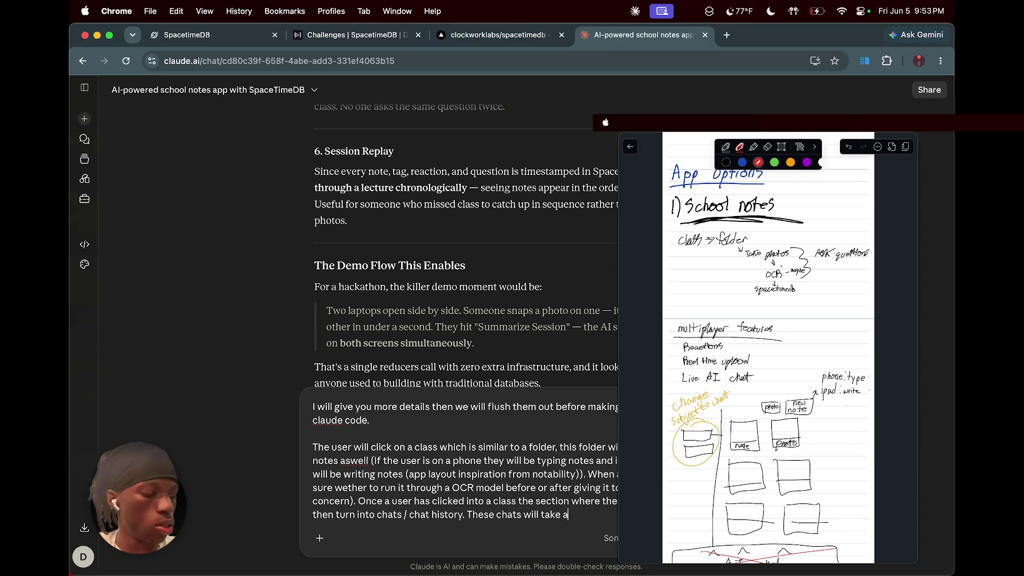
text(cumen)
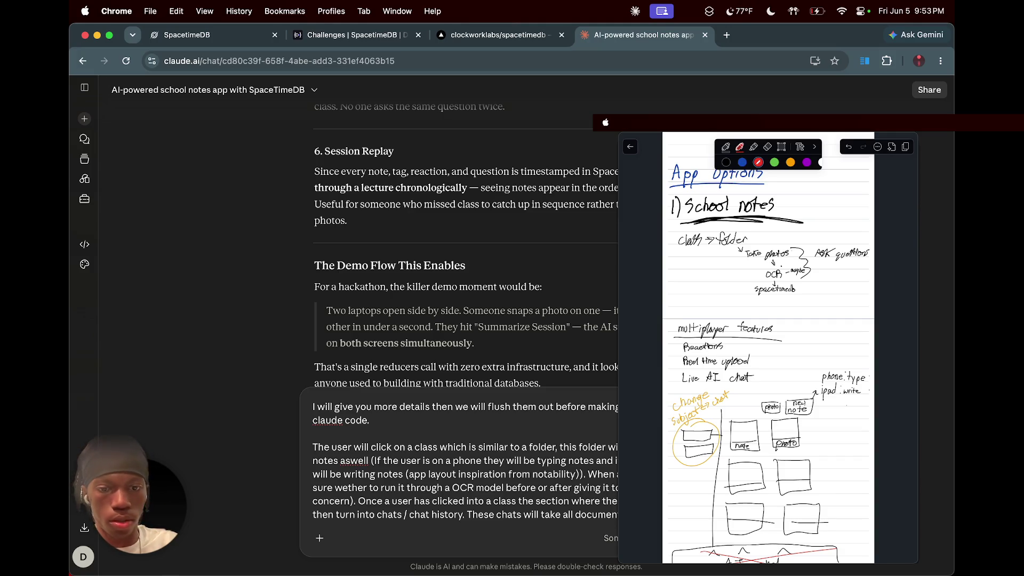
Add a line saying multiplayer features would include reactions, real time upload, and more
key(shift+Return)
text(Multu)
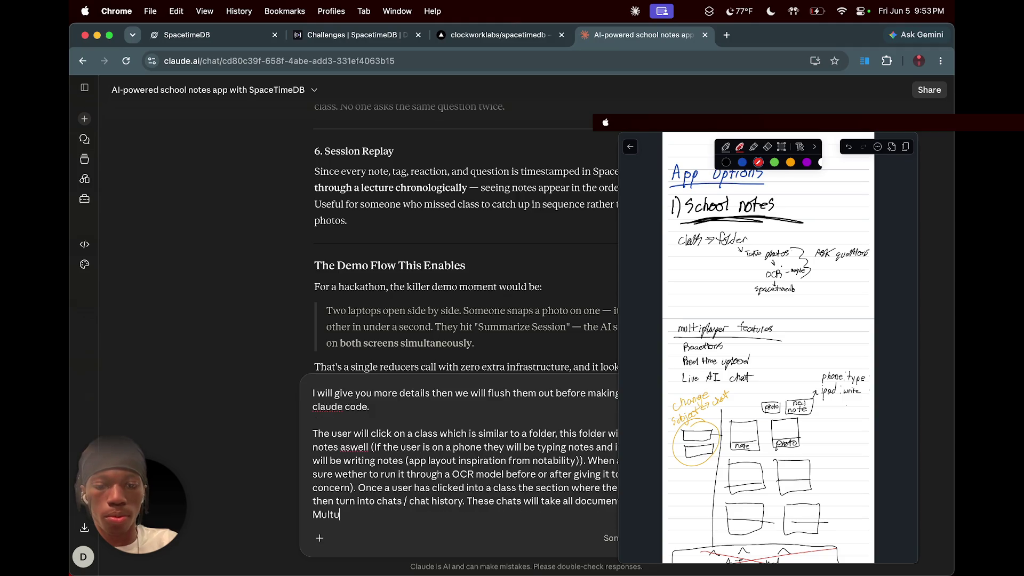
text(iplayer fe)
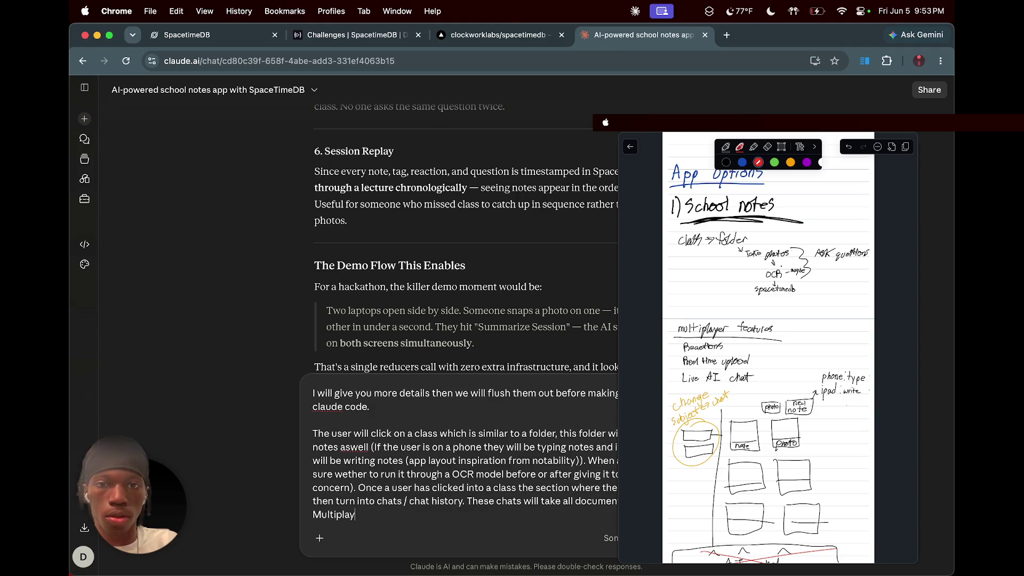
text(ather)
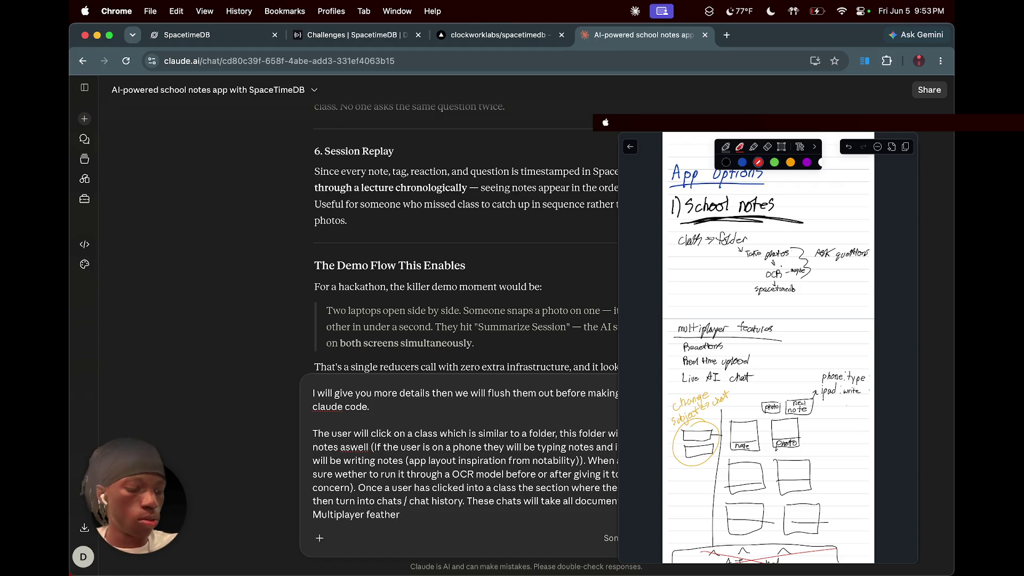
key(BackSpace)
key(BackSpace)
text(ures would unclude reactions, real time uploadm)
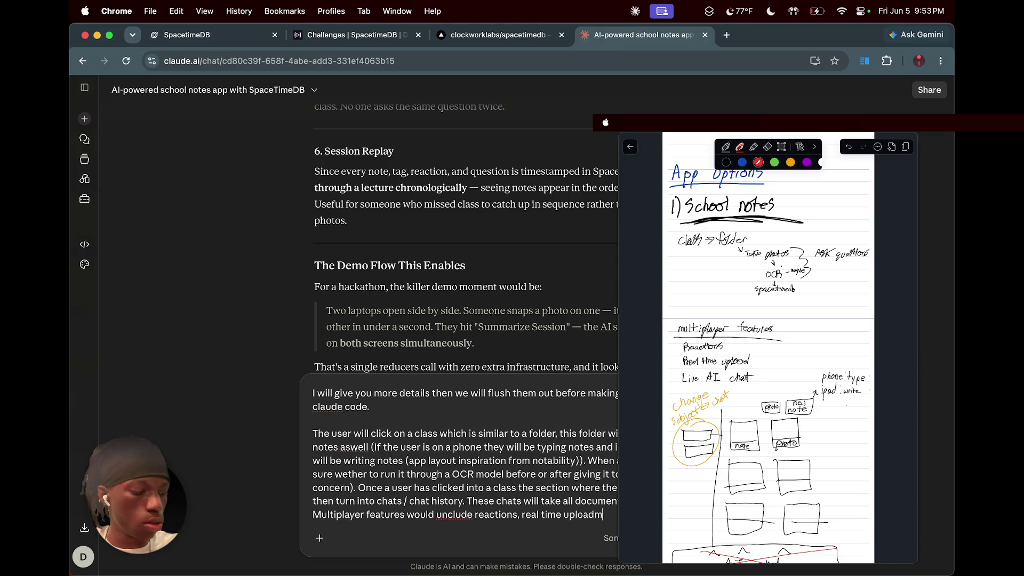
key(BackSpace)
text(, and)
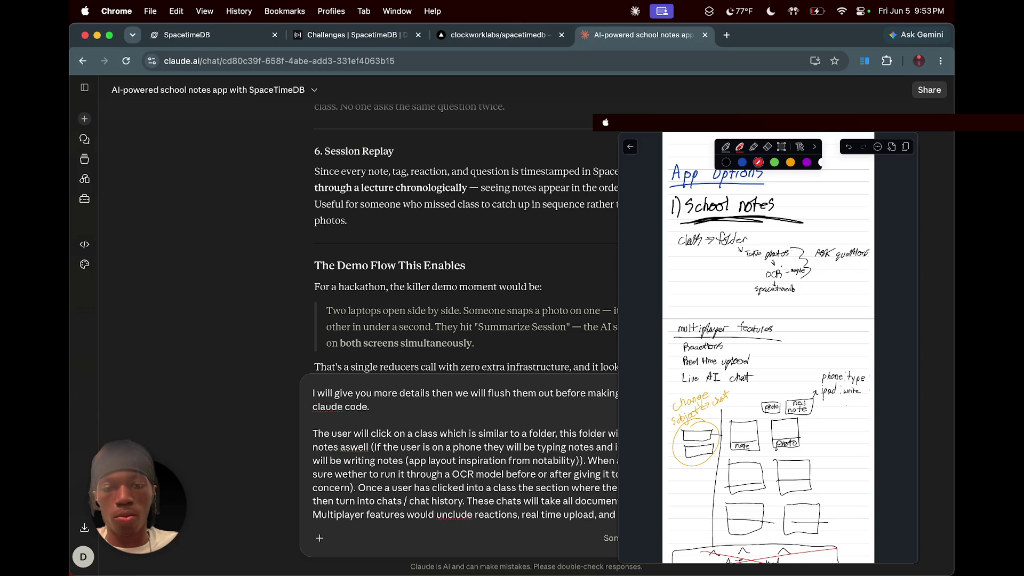
key(Return)
key(Return)
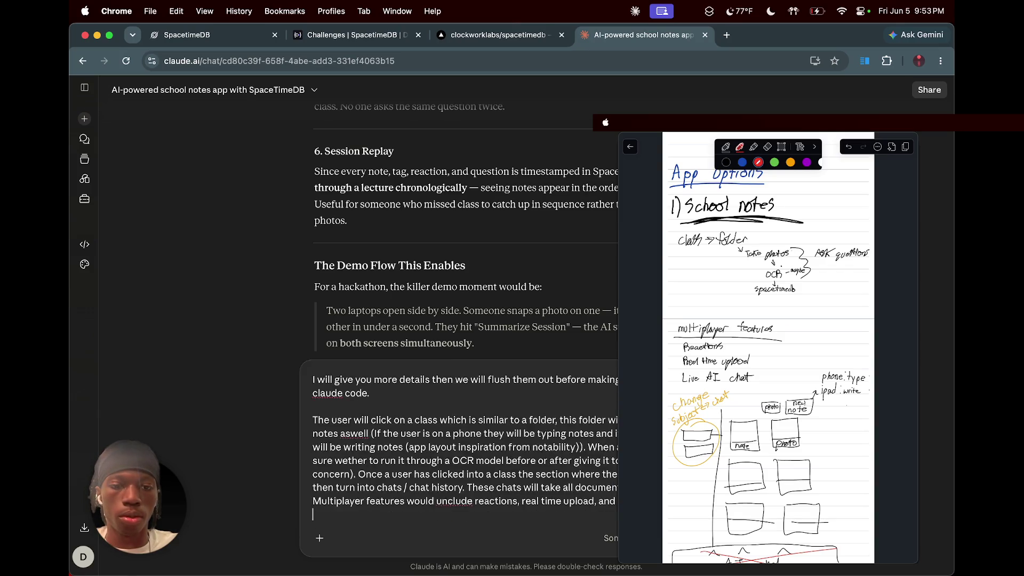
Ask to work out the plan's issues and holes one problem at a time, starting with using SpacetimeDB
text(Lets work out any is)
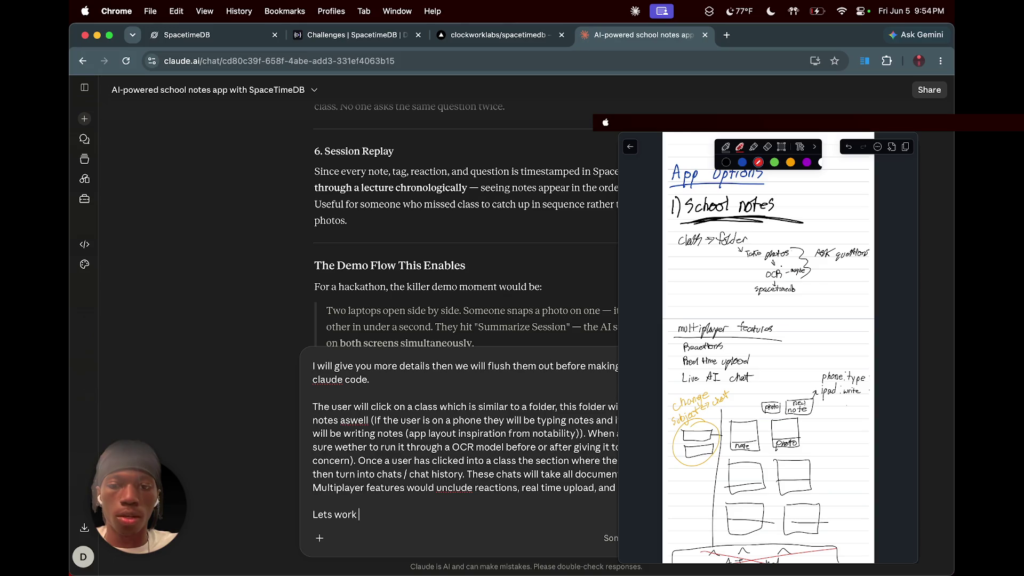
text(sues that come alo)
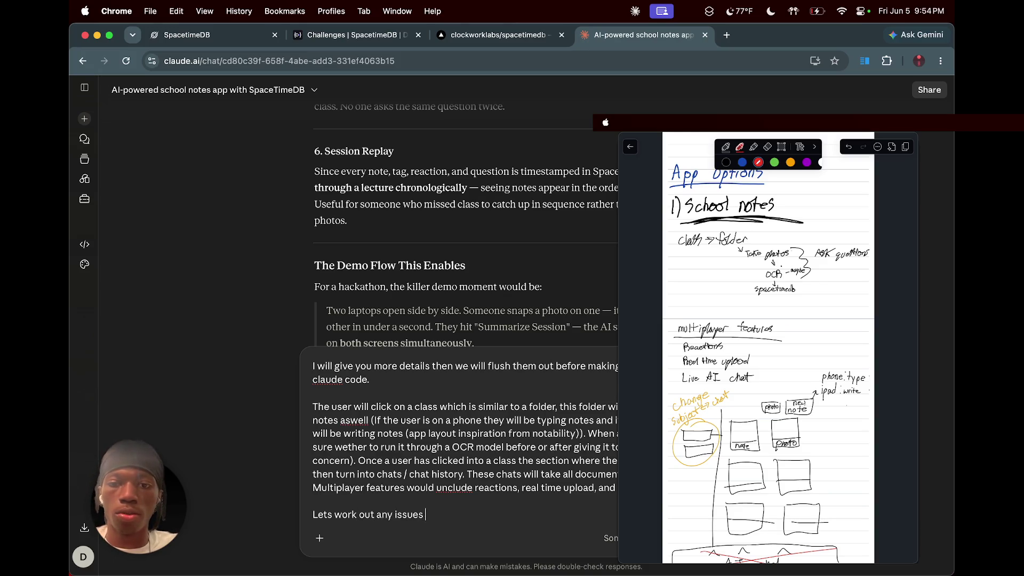
text(ng with this plan)
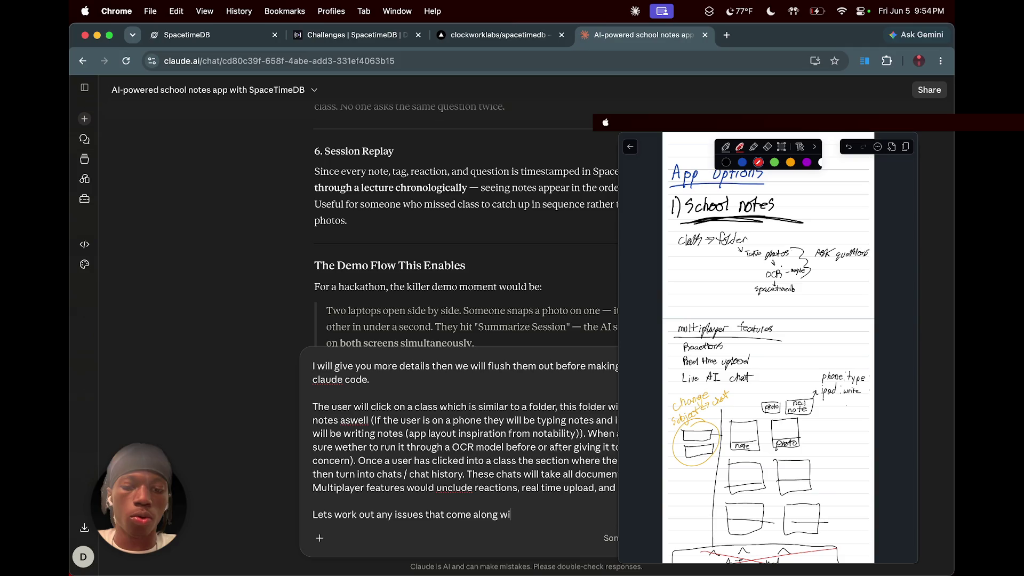
text( or any holes)
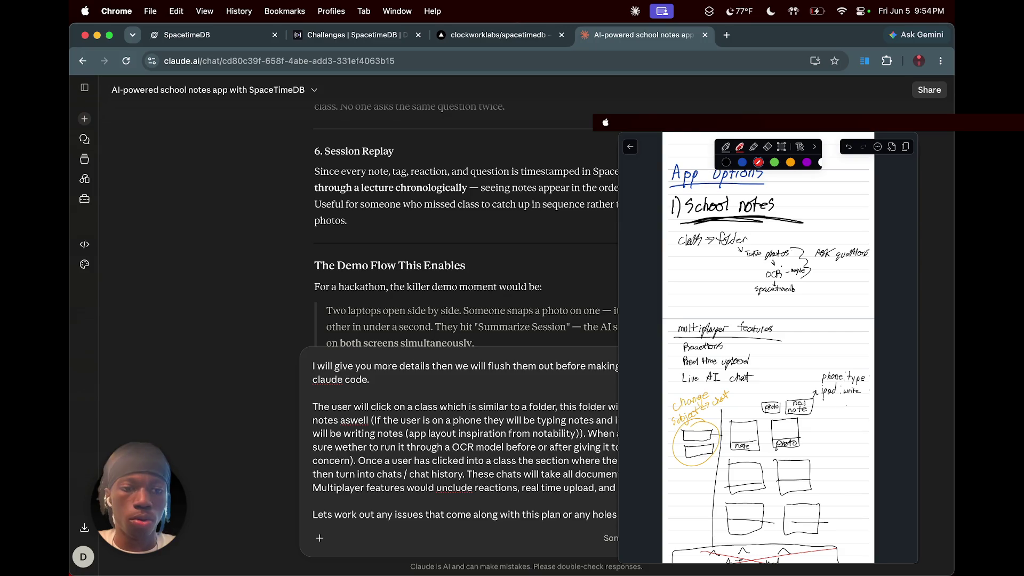
text(problem at a time so)
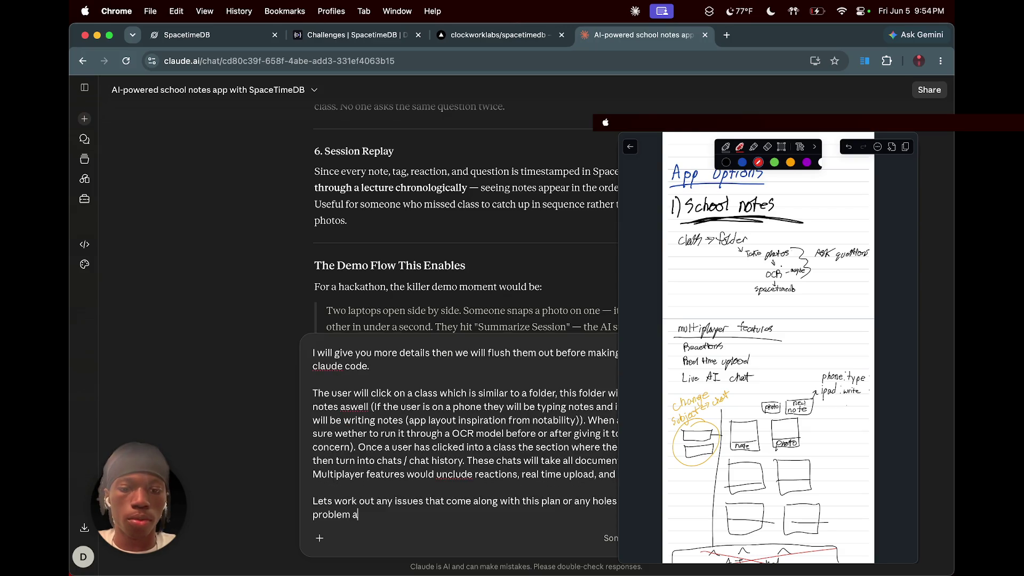
text( lets ta)
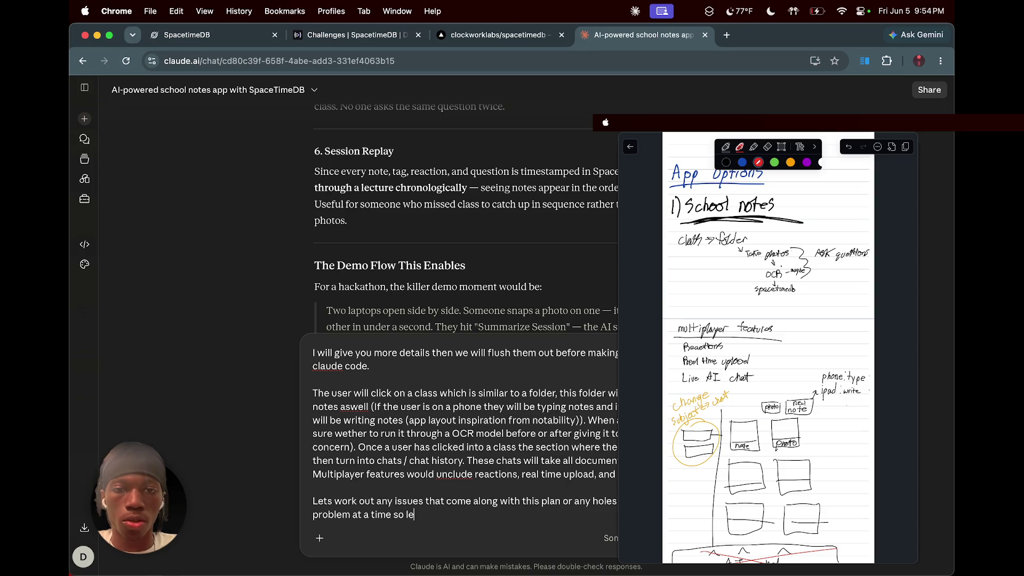
text(ckly if this)
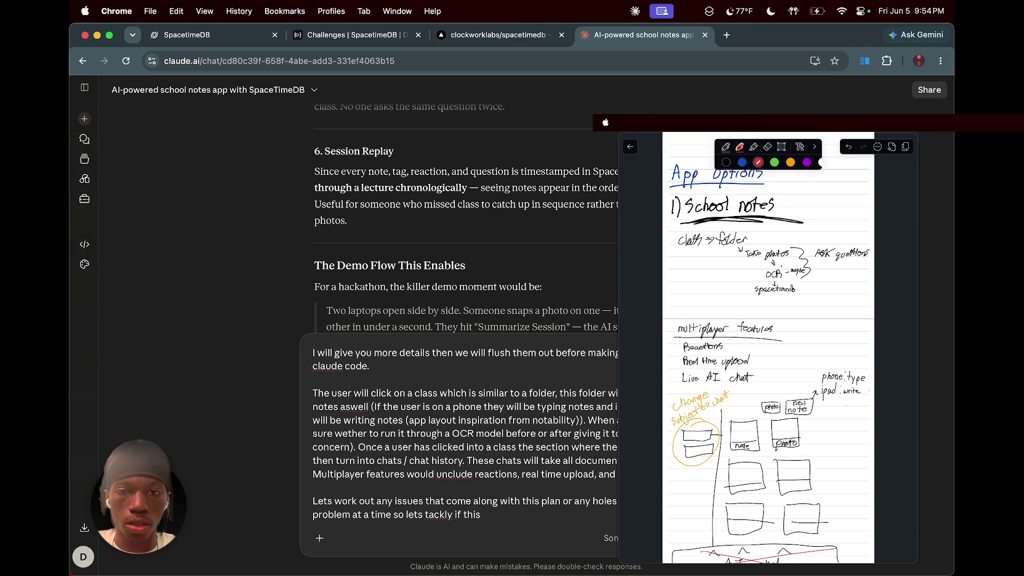
text( is.)
key(BackSpace)
text(a)
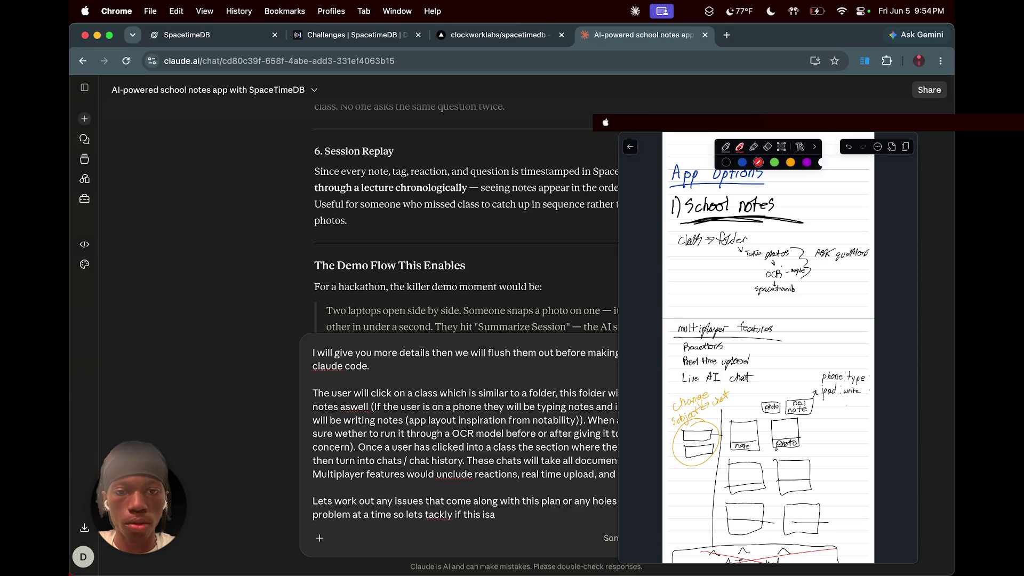
key(BackSpace)
key(BackSpace)
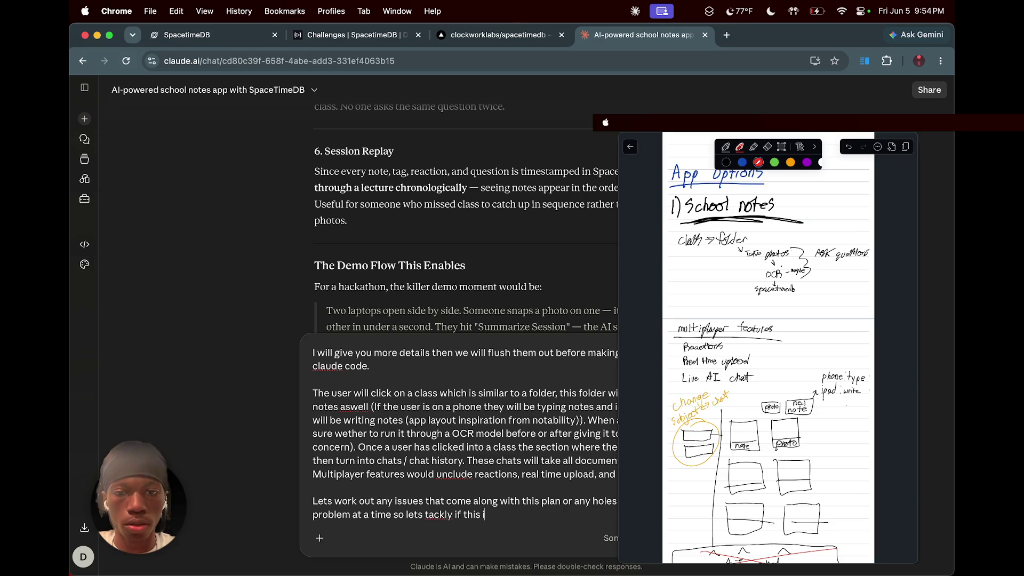
key(BackSpace)
text(u)
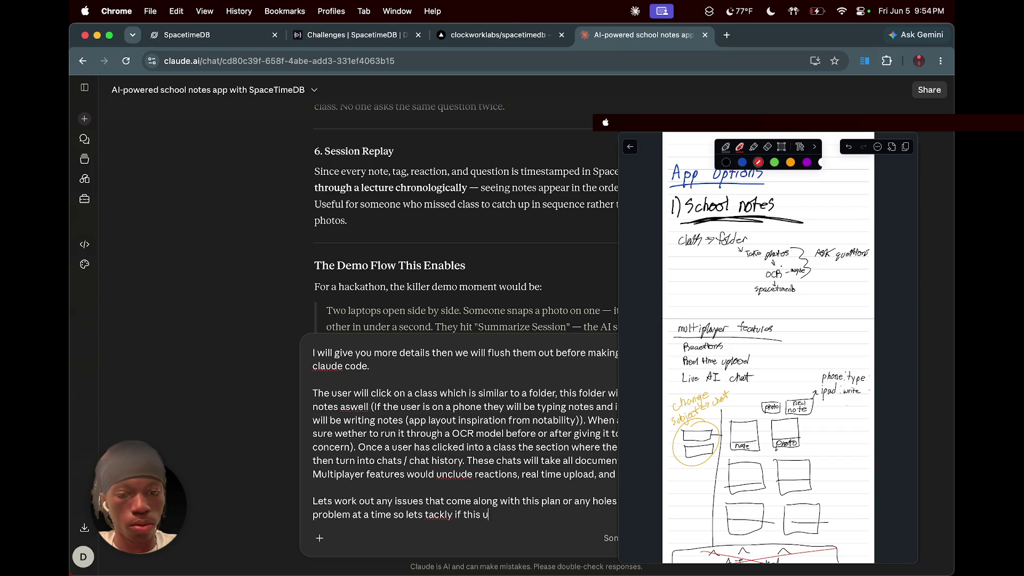
text(sing)
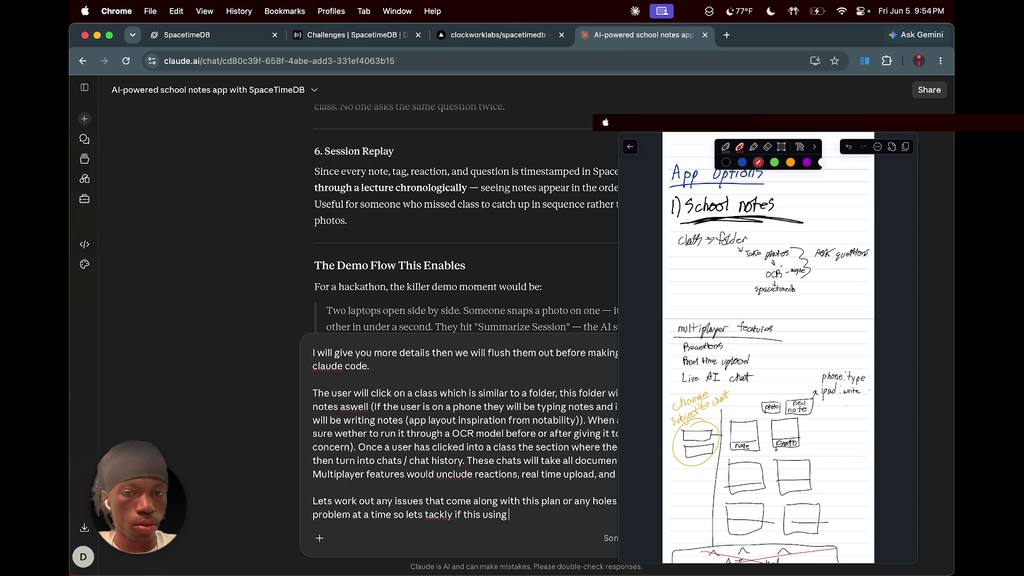
text( spacetimed)
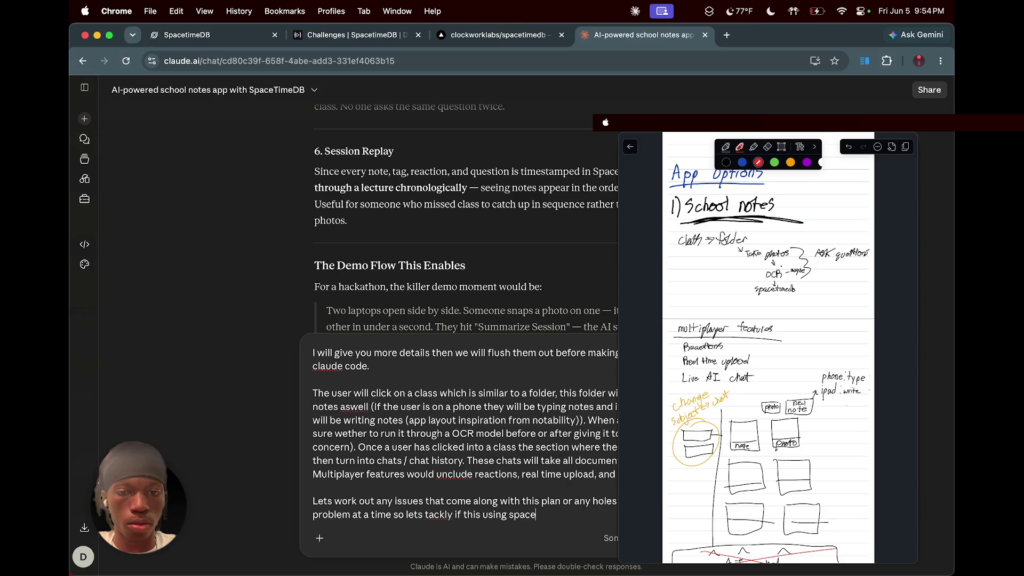
text(b in the)
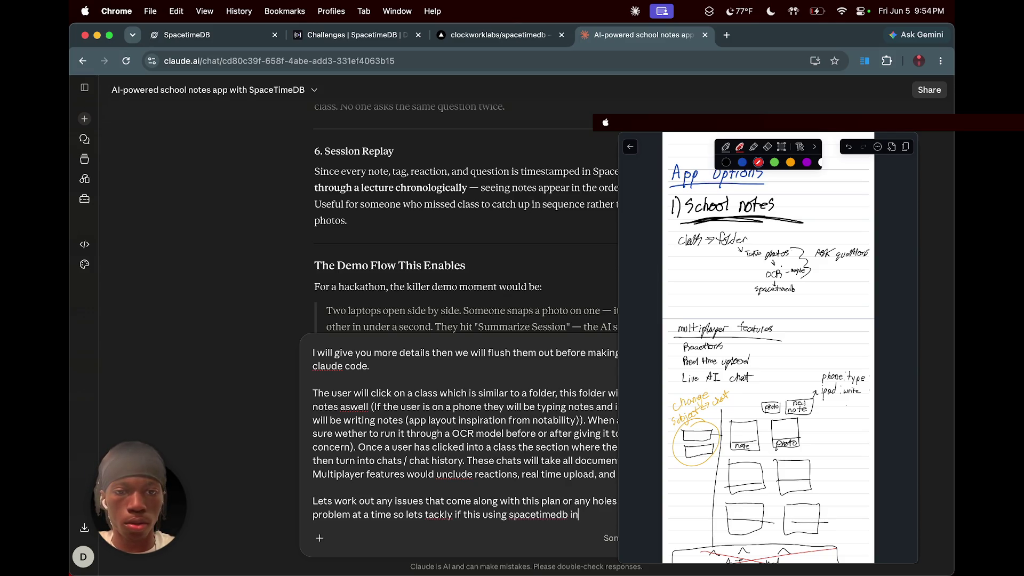
text( best)
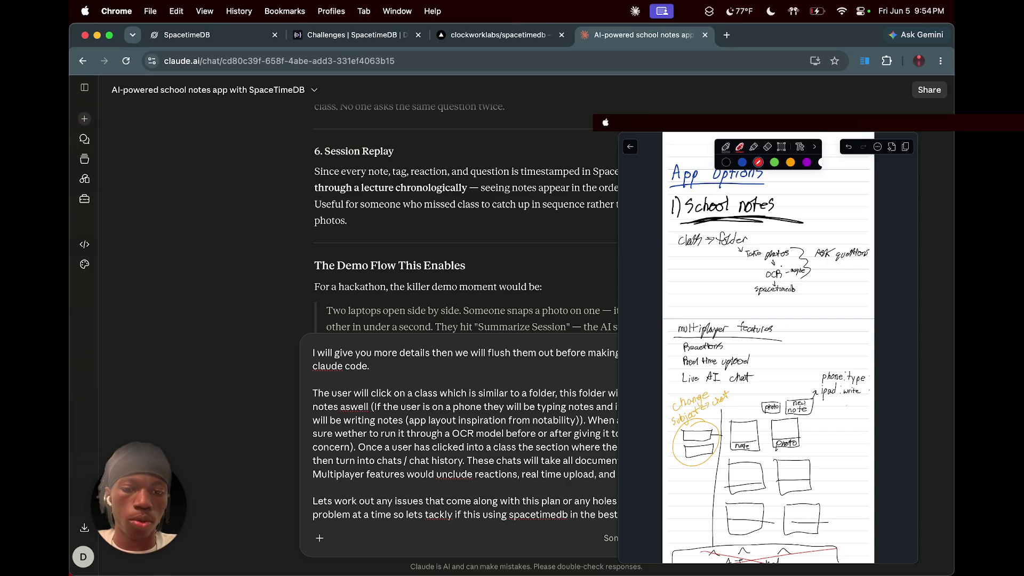
Replace the upload-and-sync clause with 'without scope creep becoming an issue' to end the draft
text(the upload )
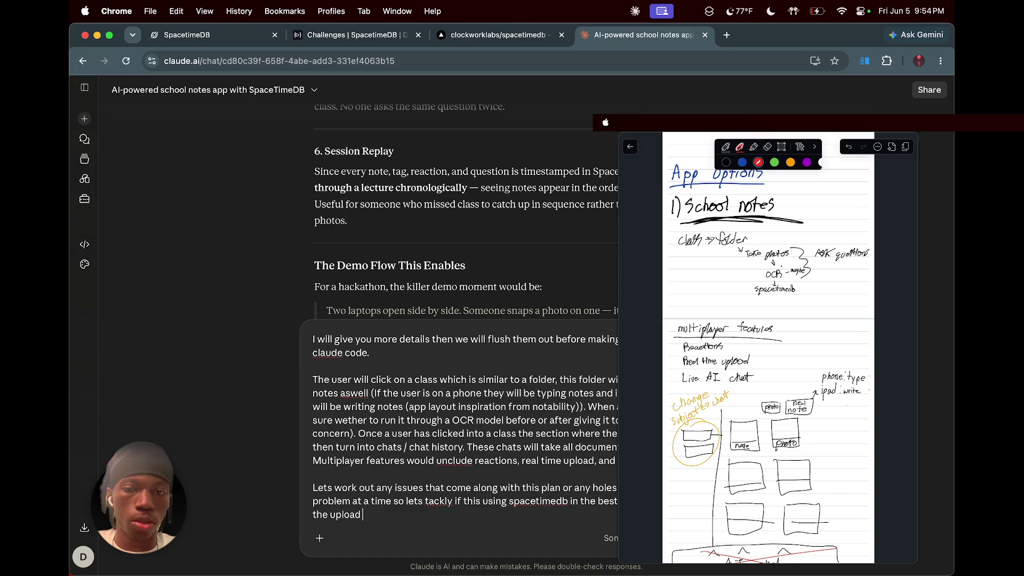
text(and sync)
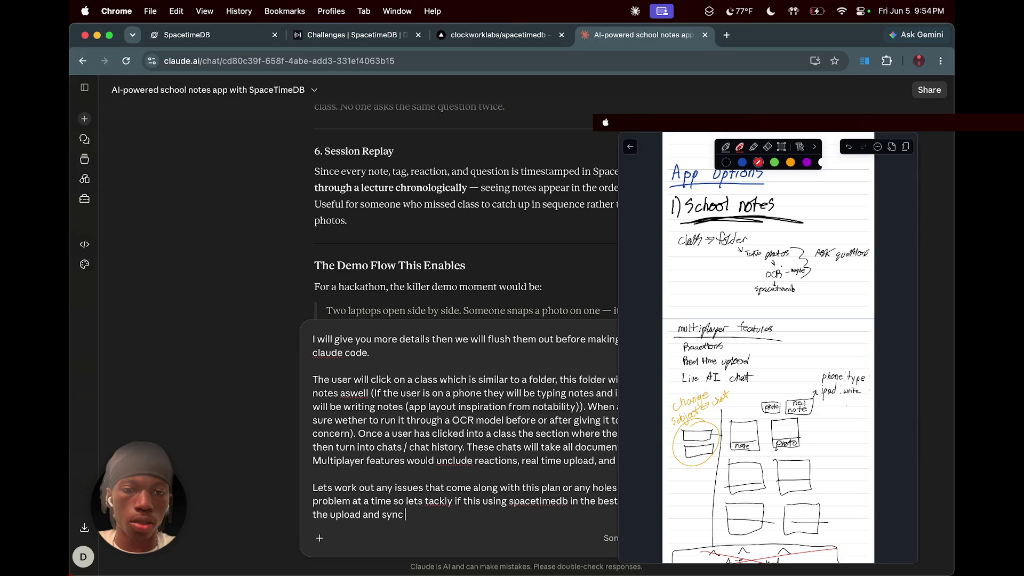
key(alt+shift+Left)
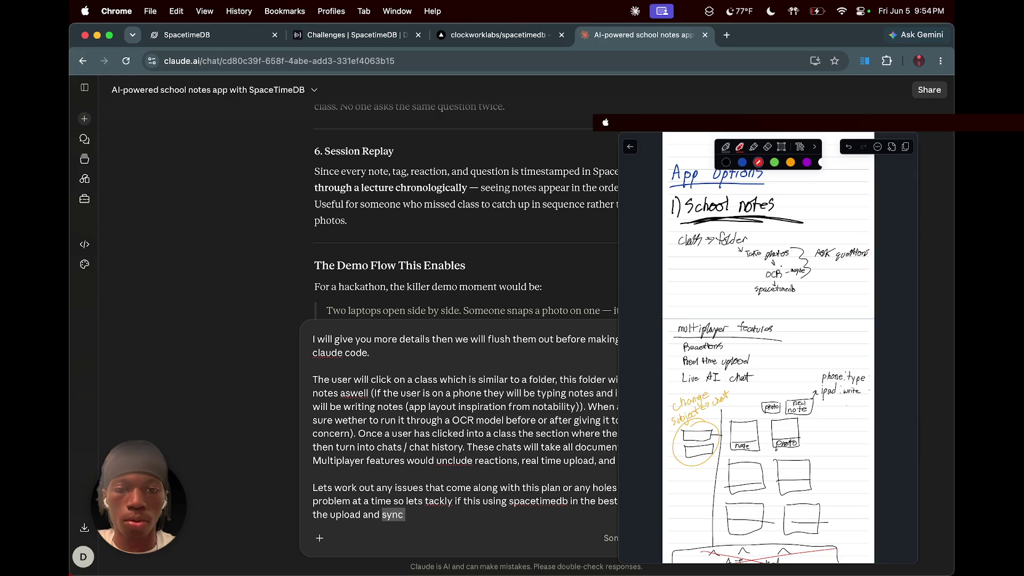
key(alt+shift+Left)
key(alt+shift+Left)
key(alt+shift+Left)
key(alt+shift+Left)
key(alt+shift+Left)
key(alt+shift+Left)
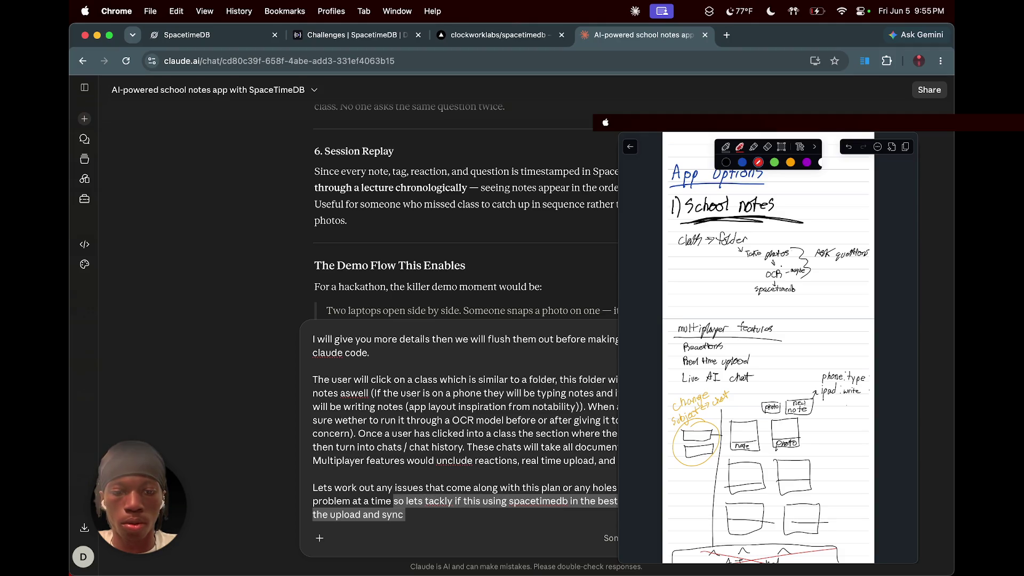
key(BackSpace)
text(in)
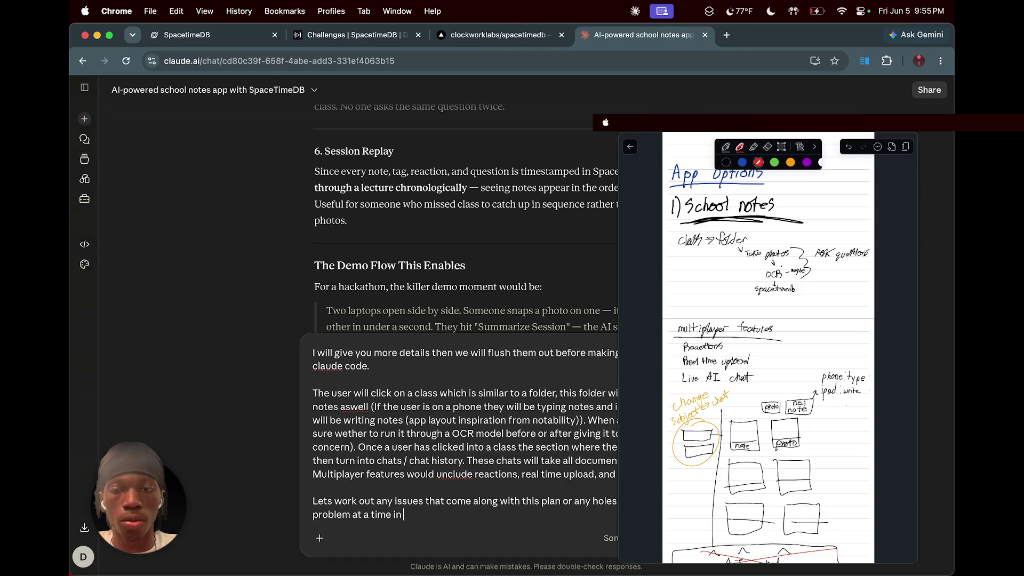
key(alt+shift+Left)
text(without )
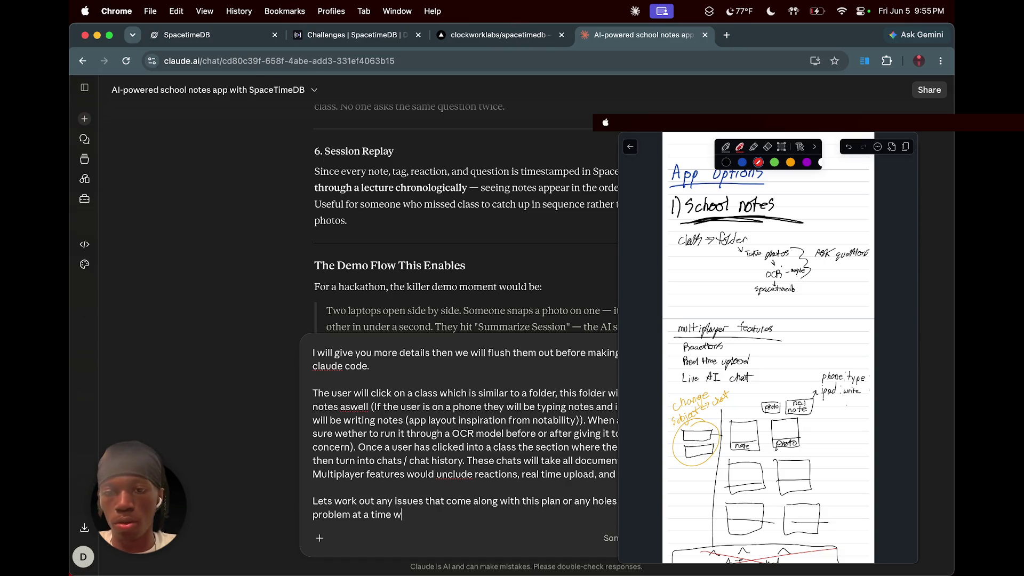
text(scope s)
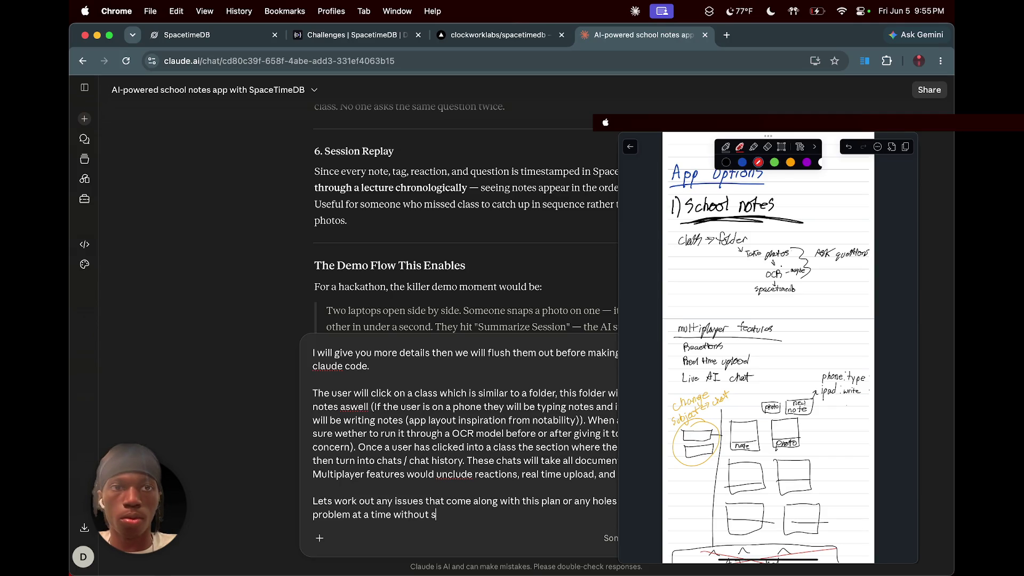
text(reep)
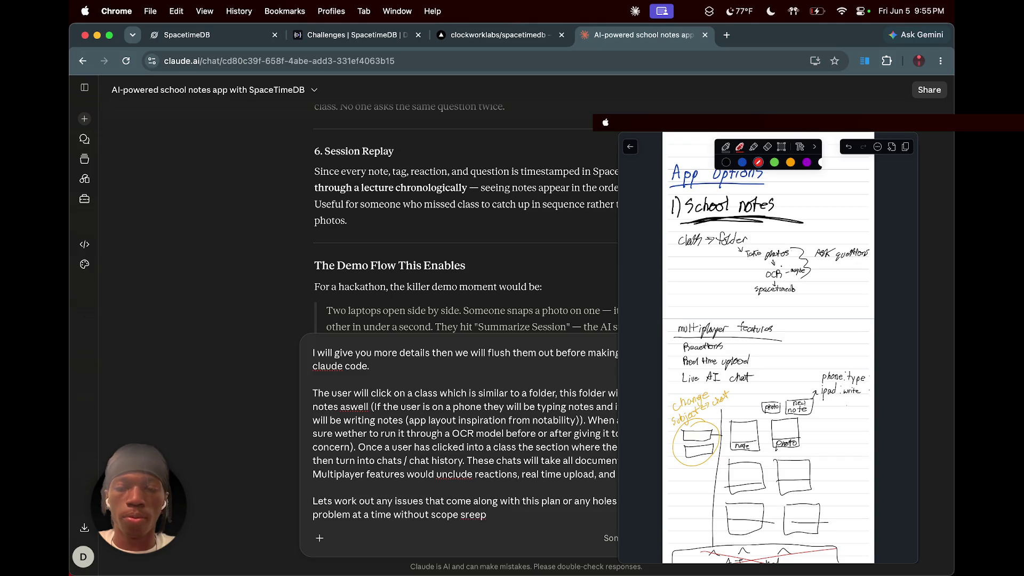
key(BackSpace)
key(BackSpace)
key(BackSpace)
text(creep b)
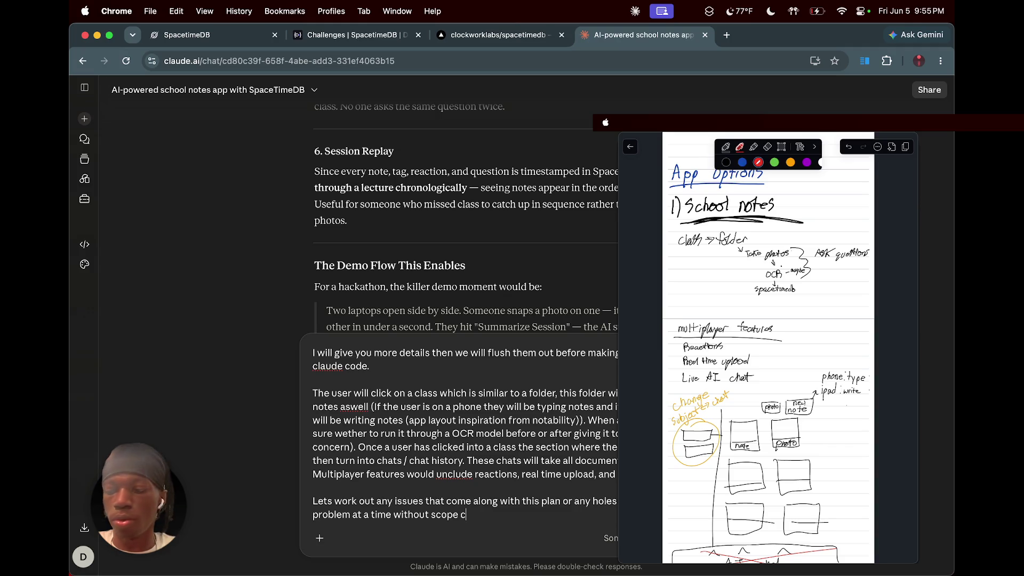
text(ecoming an i)
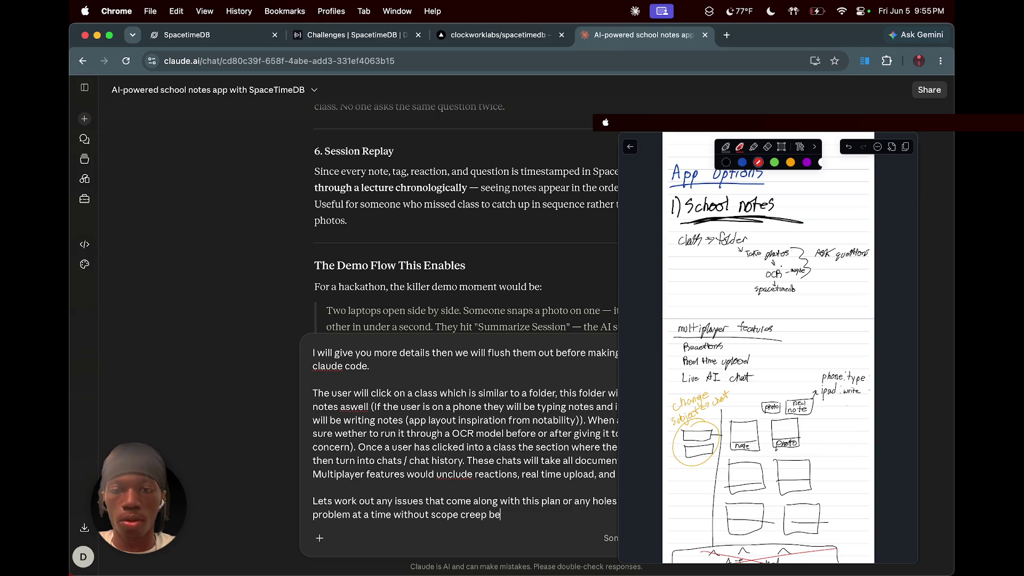
text(ss)
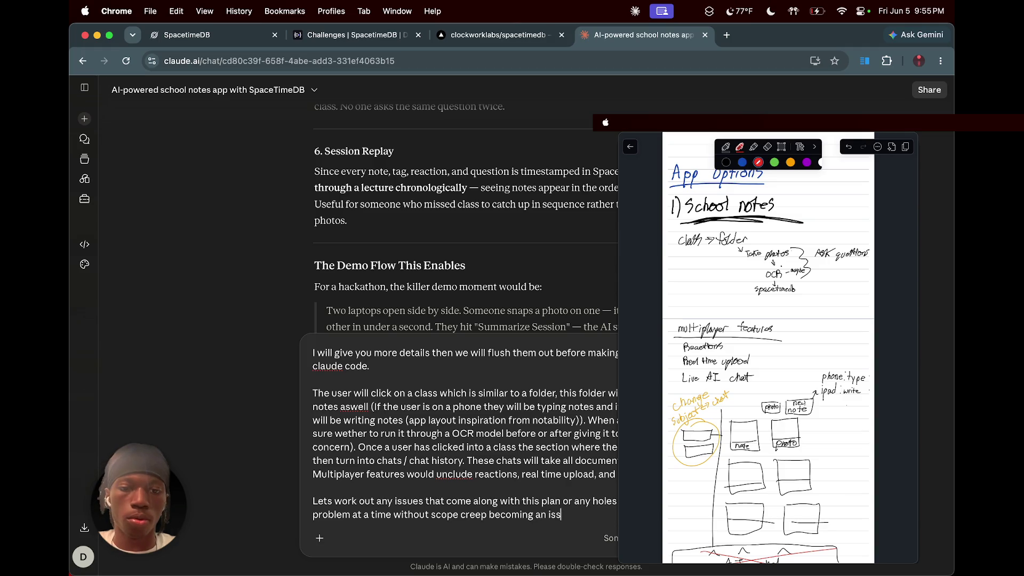
text(ue)
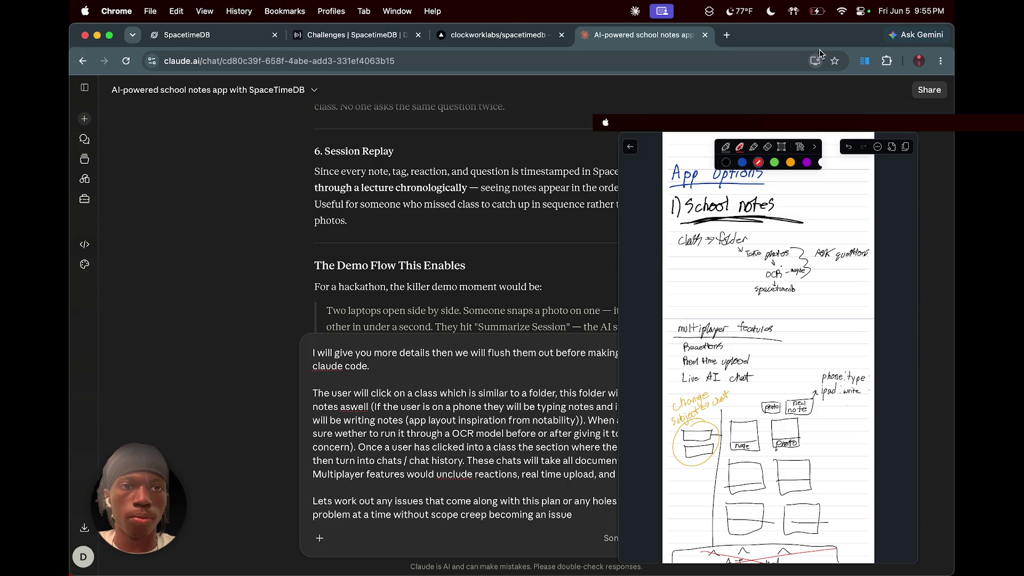
click(816, 12)
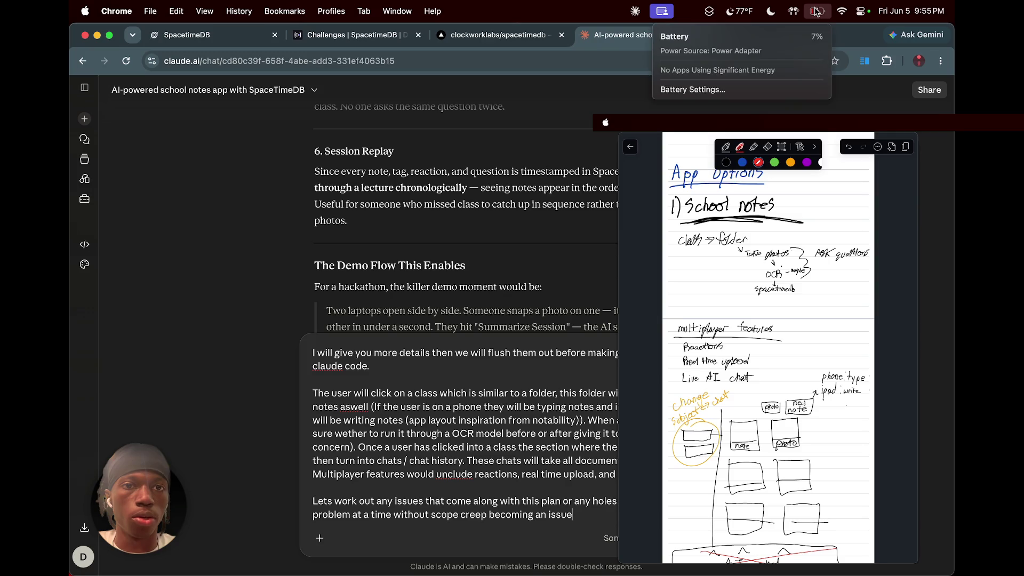
Dismiss the battery status and send the app plan message to Claude
click(815, 11)
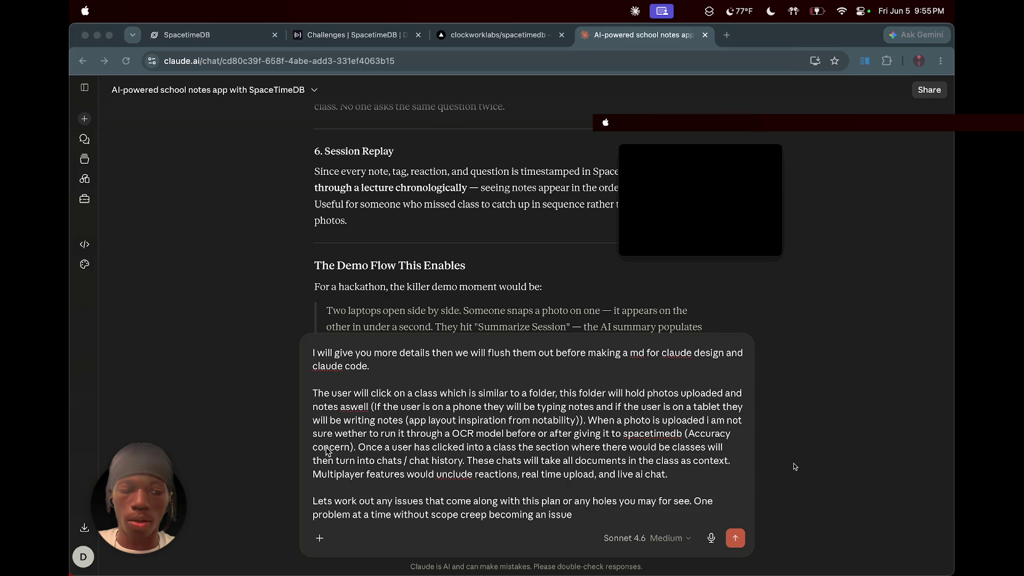
key(super+Tab)
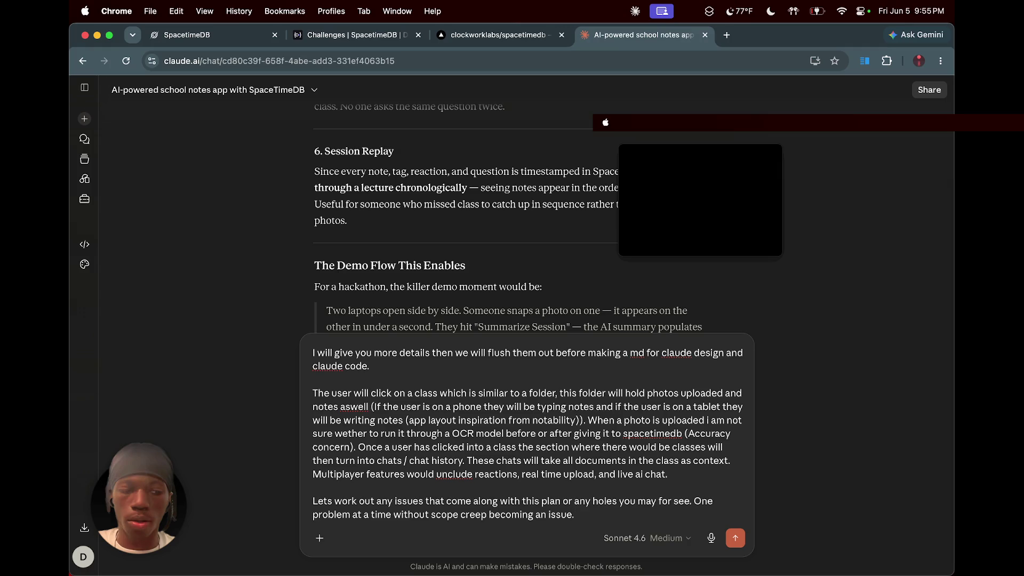
key(Return)
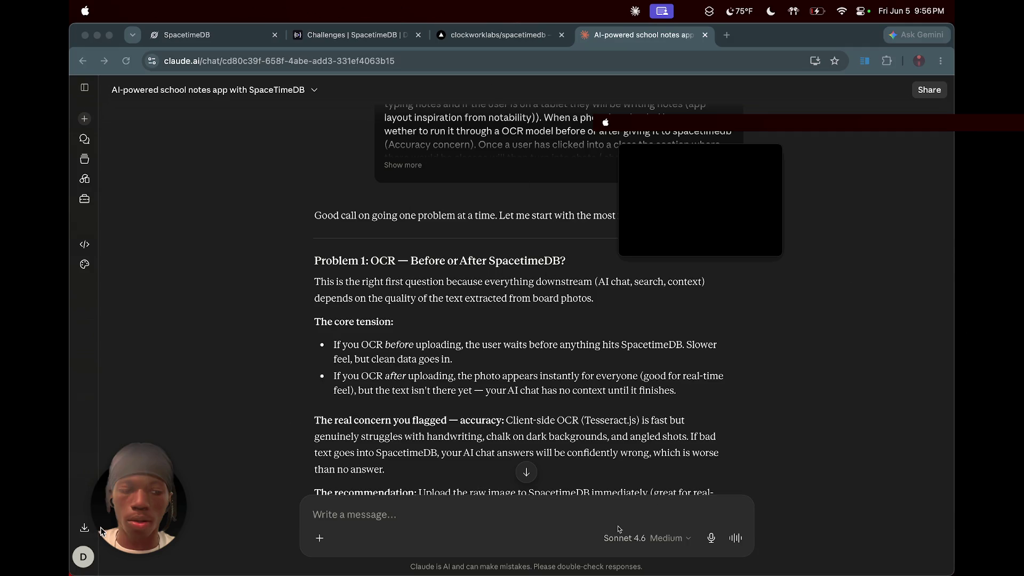
click(662, 12)
click(738, 257)
click(799, 273)
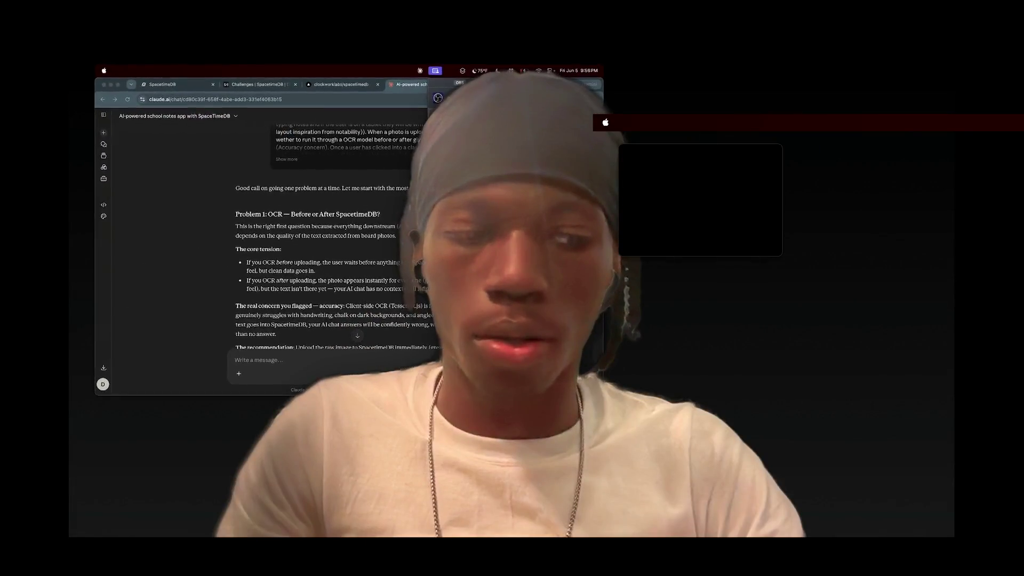
click(746, 277)
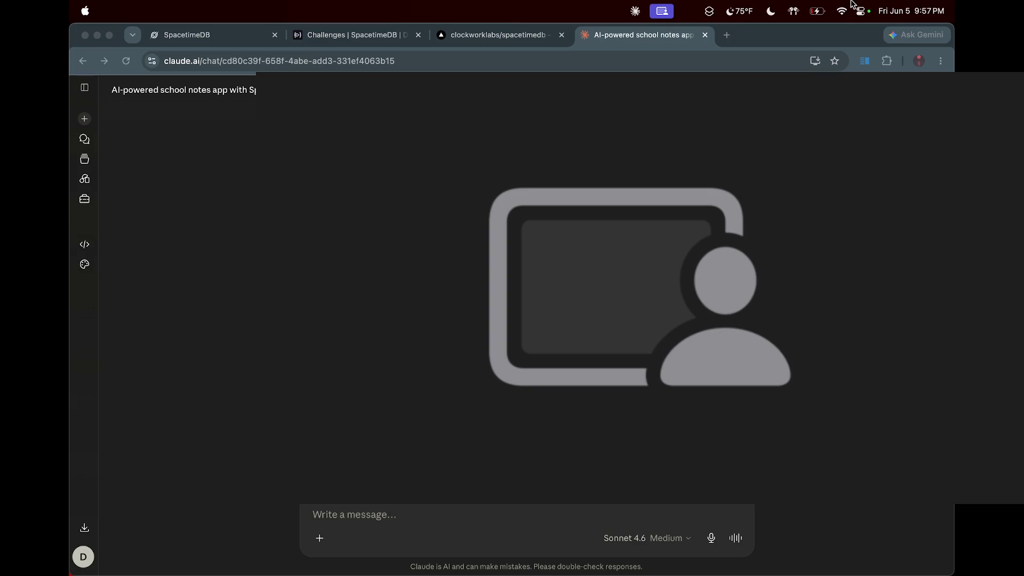
click(664, 9)
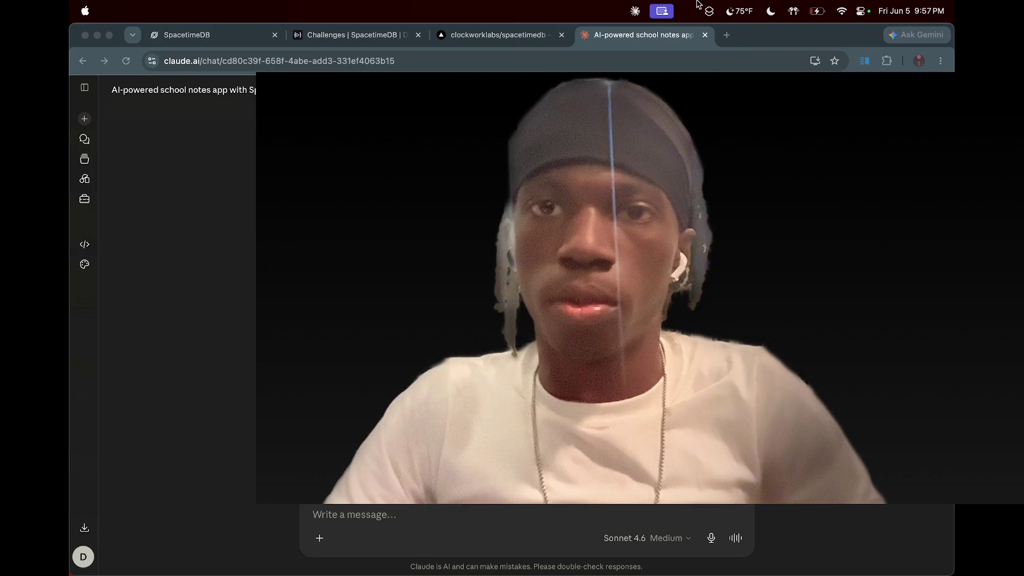
click(661, 10)
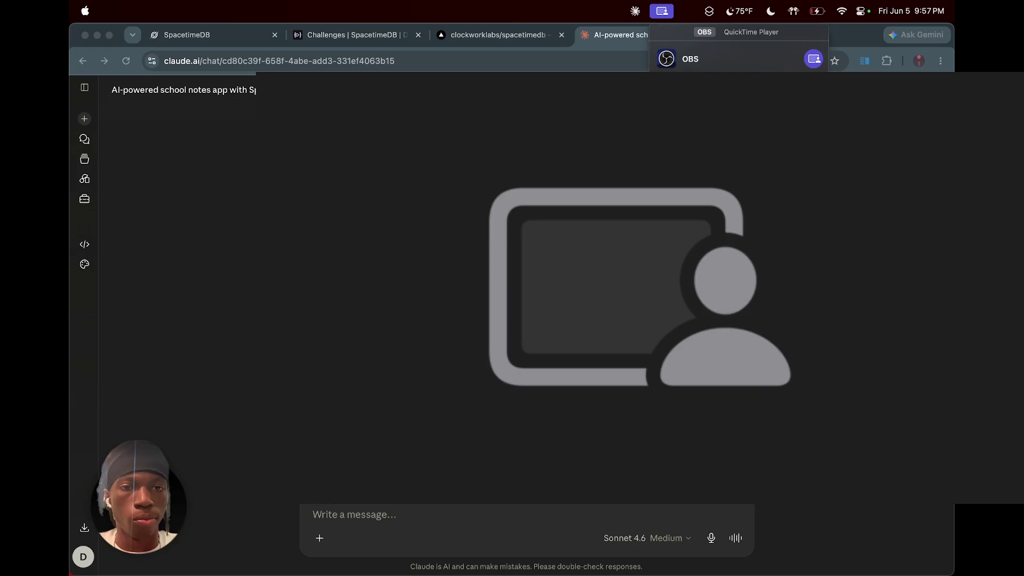
key(Escape)
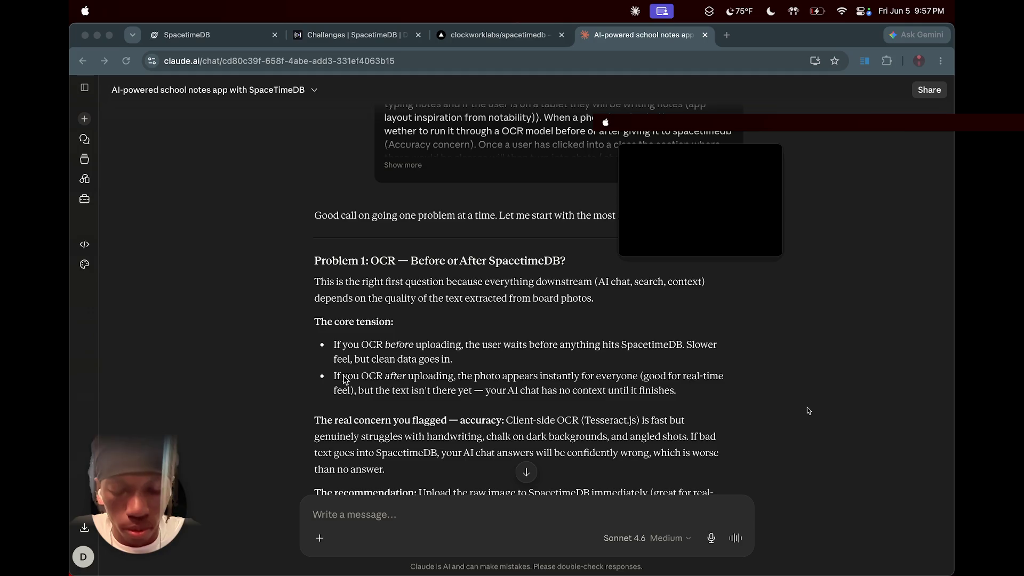
click(804, 538)
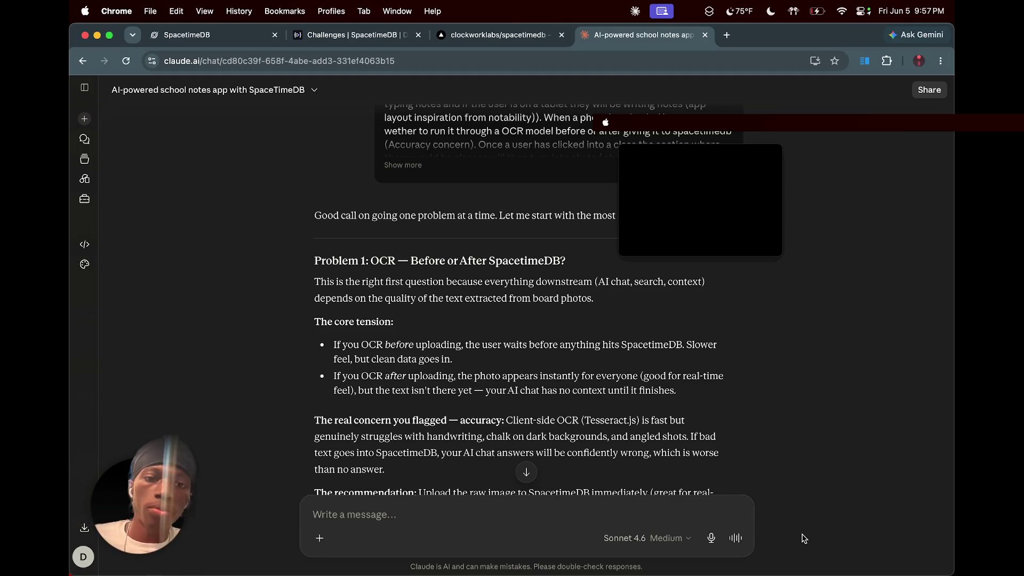
scroll(727, 425, down, 3)
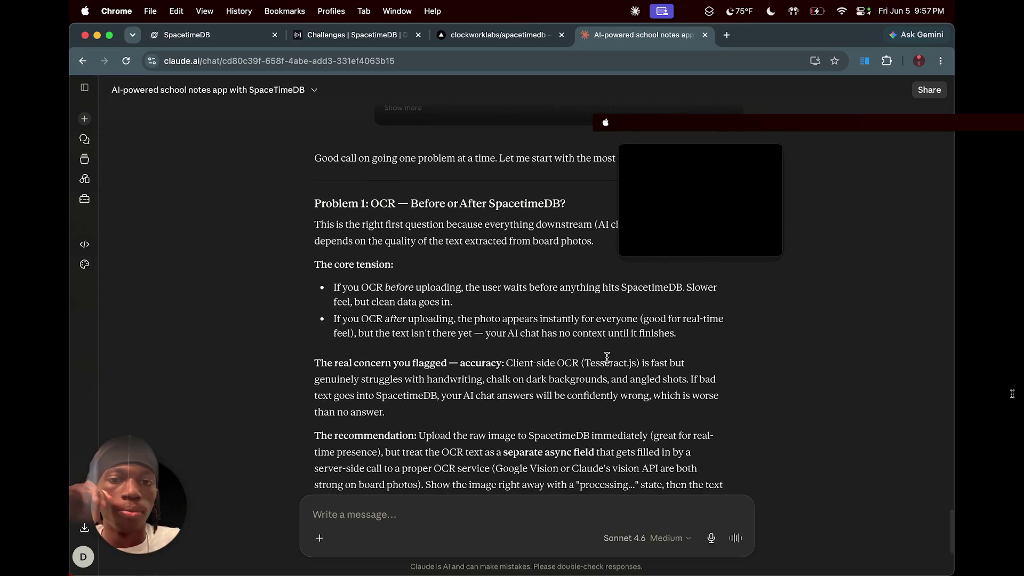
scroll(608, 357, down, 3)
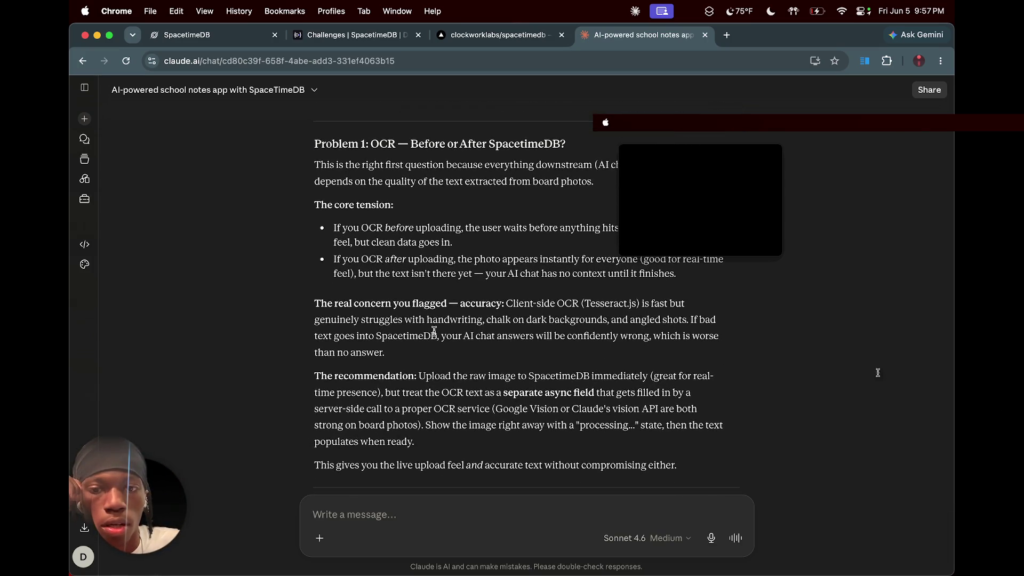
mouse_move(417, 376)
mouse_down()
mouse_move(665, 370)
mouse_move(483, 393)
mouse_move(578, 408)
mouse_move(590, 397)
mouse_move(662, 393)
mouse_move(456, 412)
mouse_move(497, 421)
mouse_move(658, 394)
mouse_move(625, 412)
mouse_move(481, 410)
mouse_move(422, 427)
mouse_move(416, 443)
mouse_move(426, 433)
mouse_move(470, 443)
mouse_up()
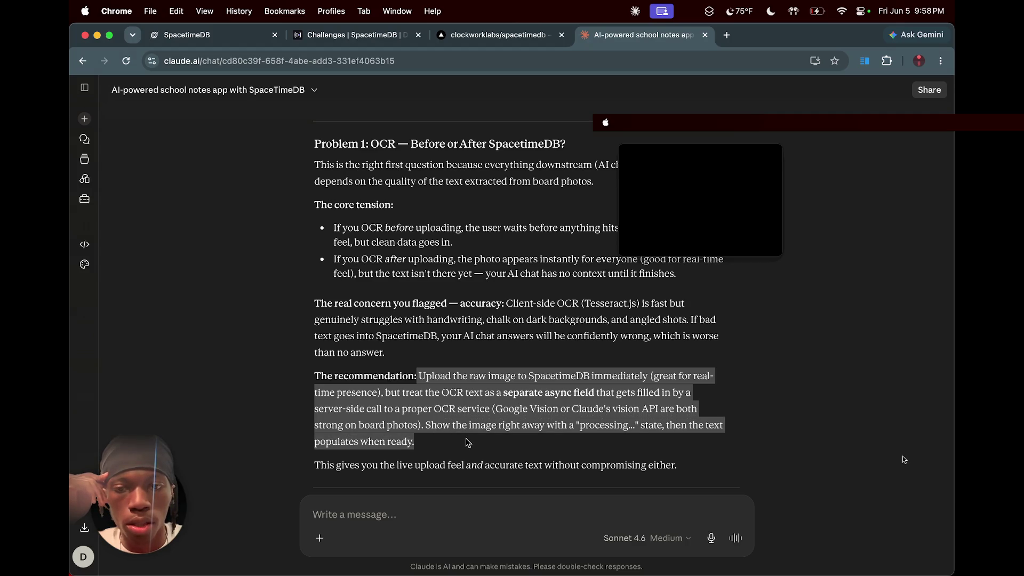
click(468, 442)
scroll(466, 441, down, 1)
scroll(467, 442, down, 2)
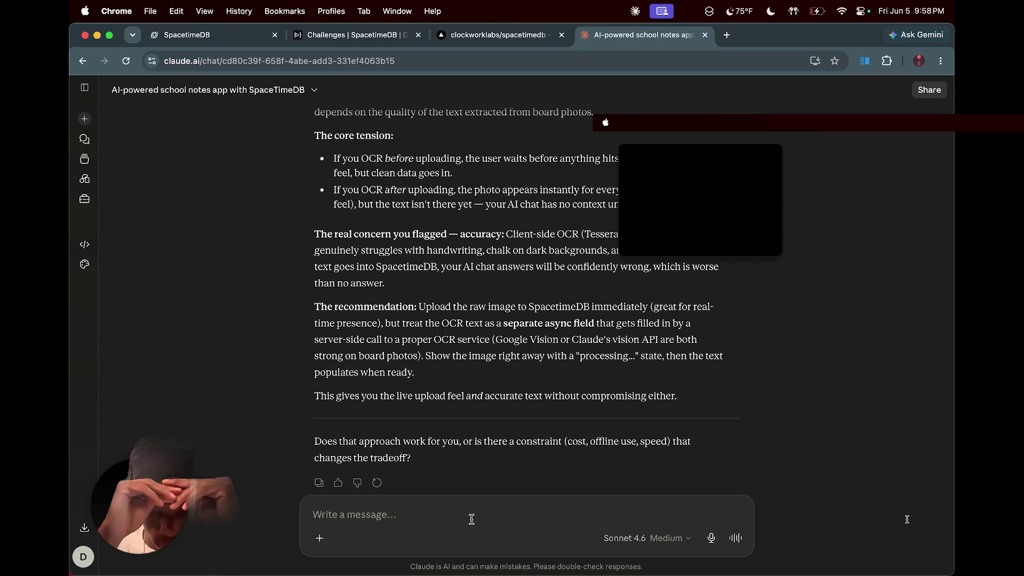
text(What)
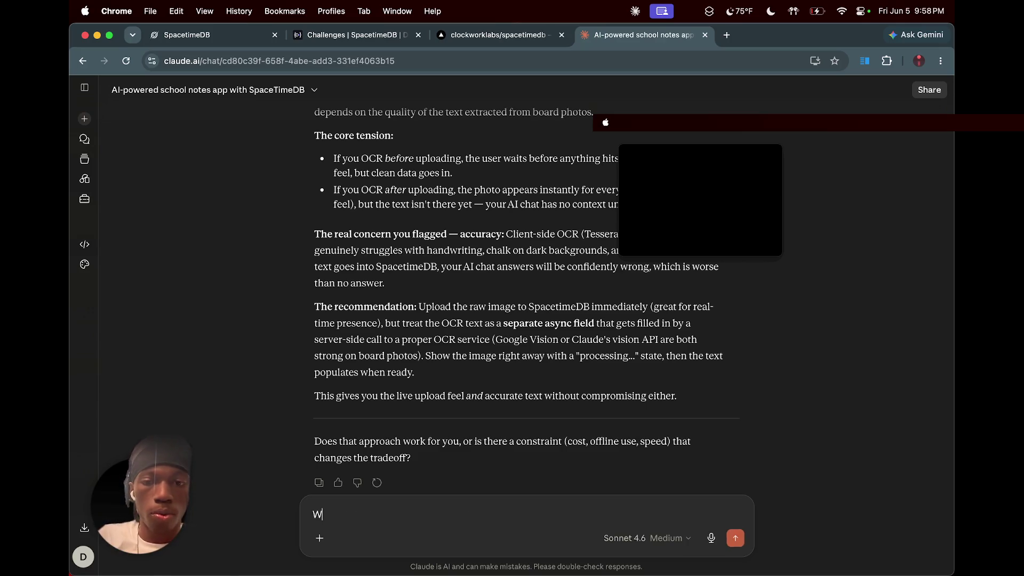
text( would be th)
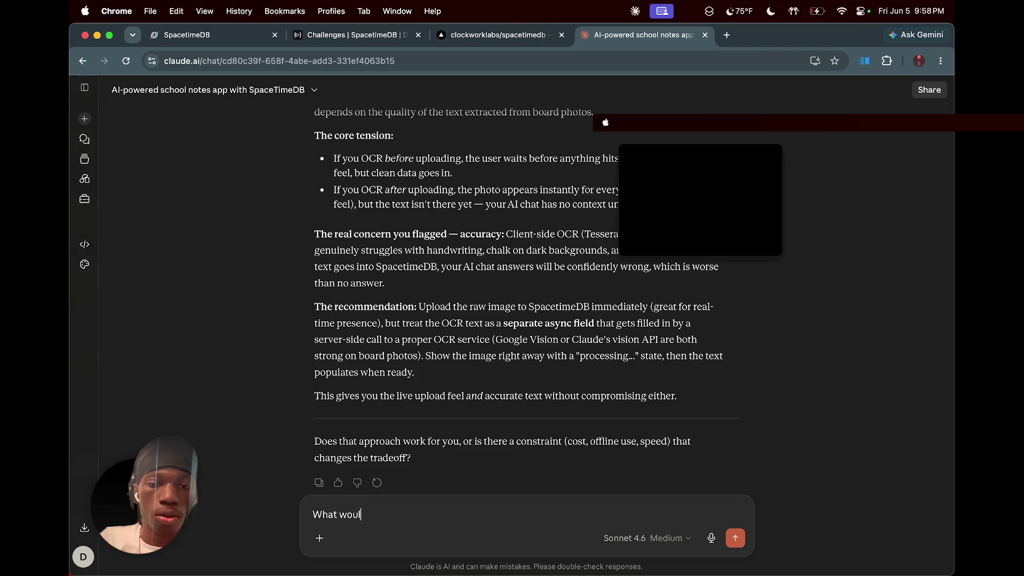
text(e imporatnce )
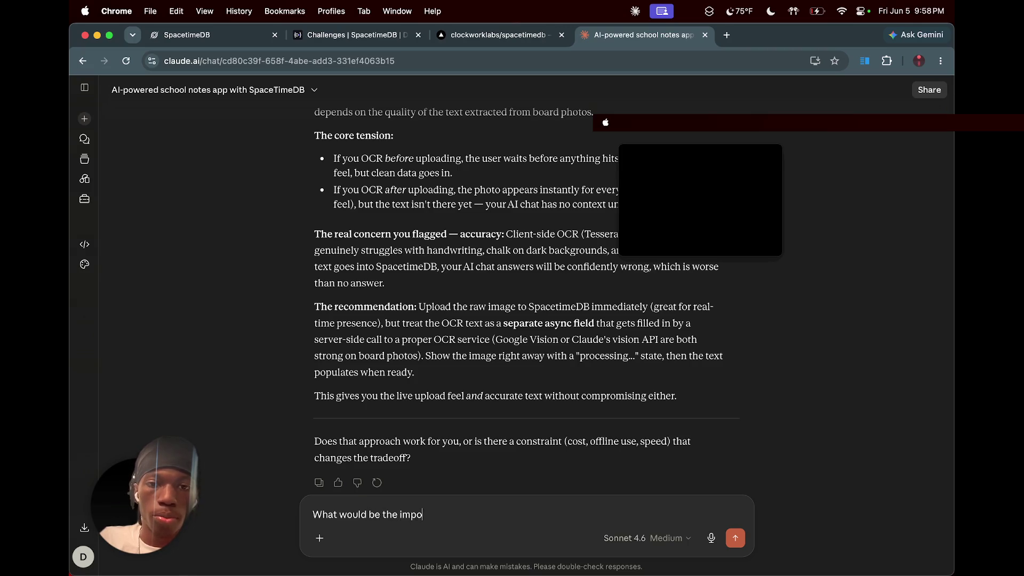
text(of being a)
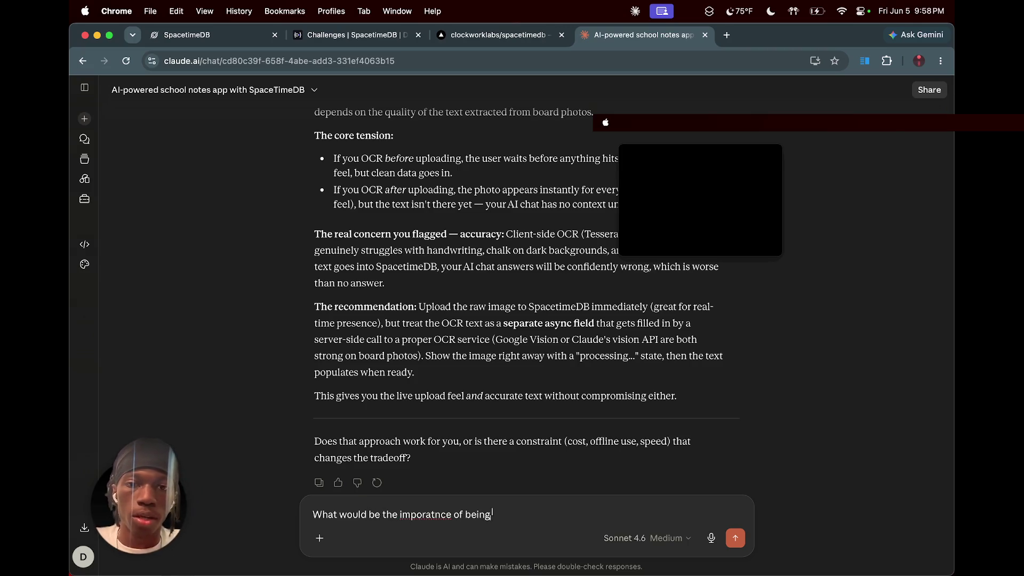
text(ble to )
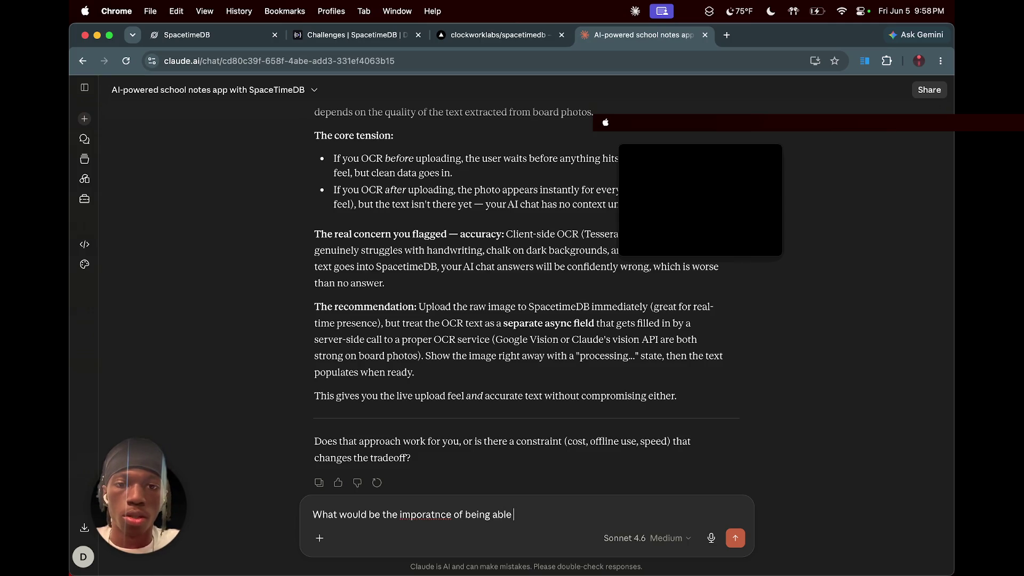
text(sh)
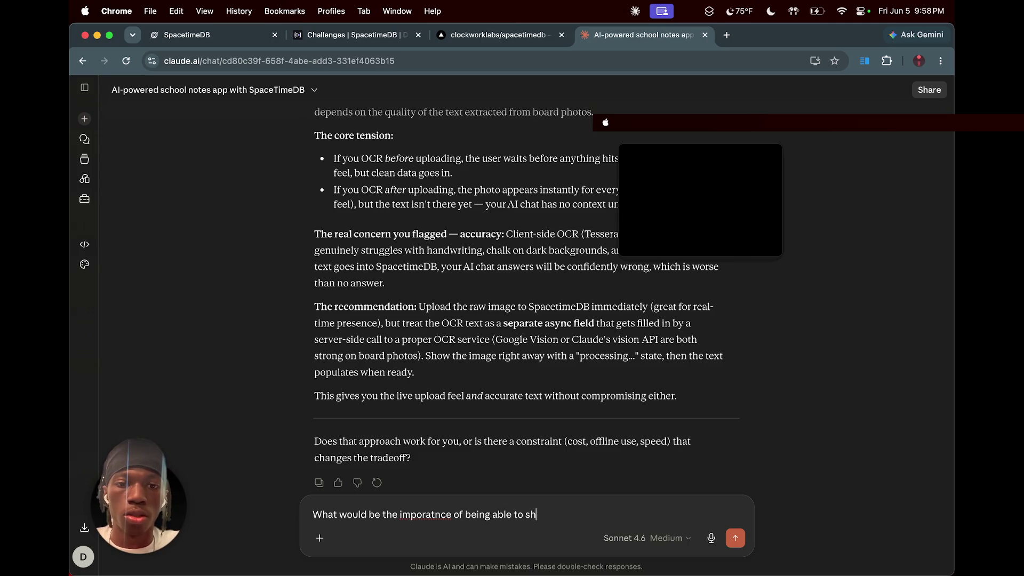
text(ow the image )
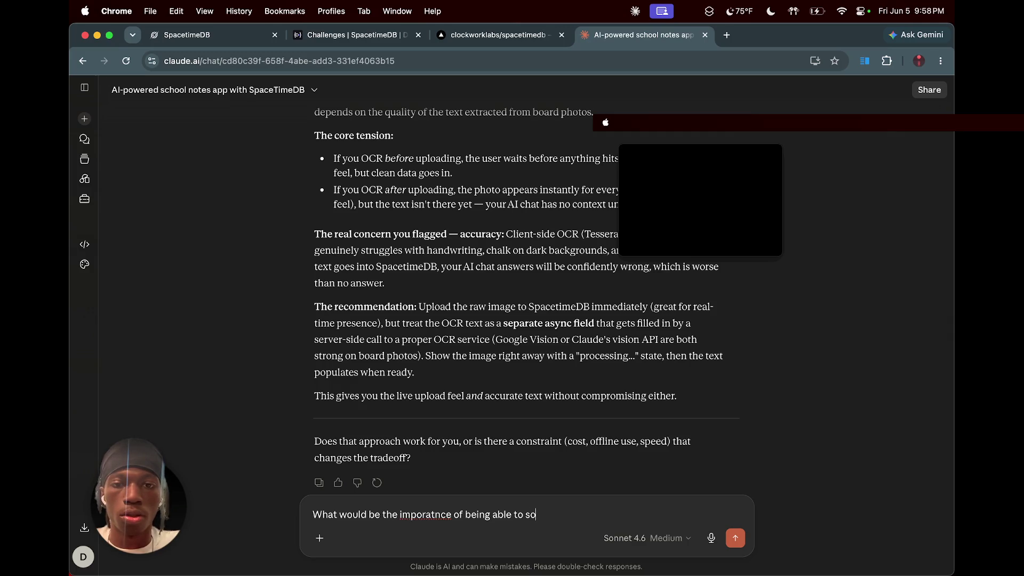
text(right away?)
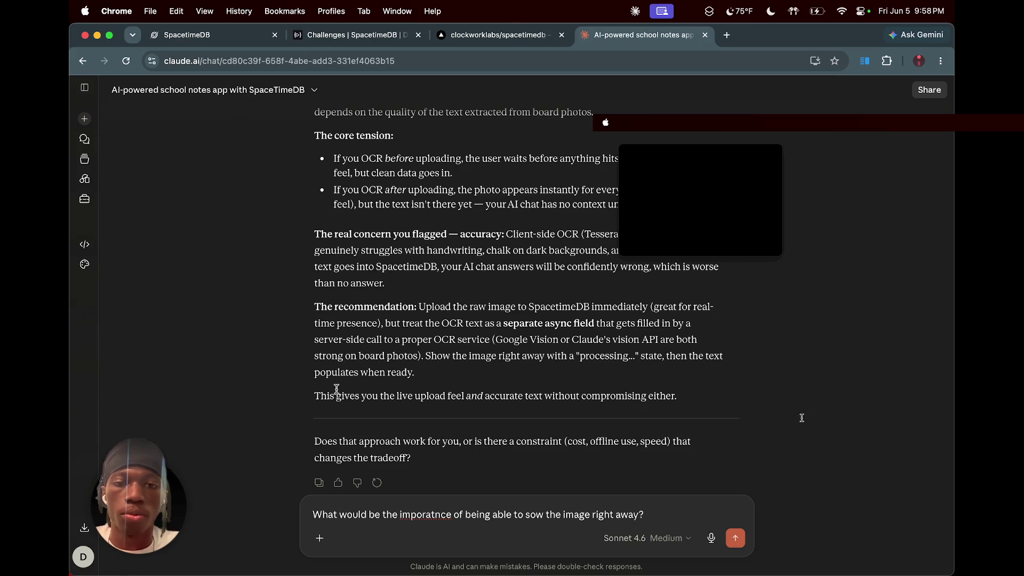
Quote the 'Show the image right away' sentence and send the question on its importance
drag(425, 355, 444, 379)
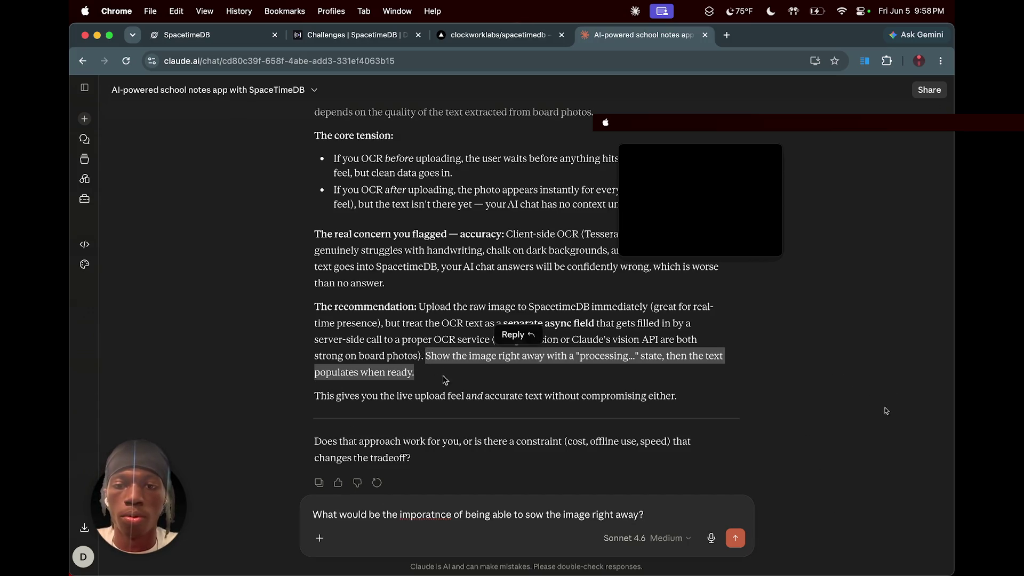
click(513, 334)
key(Return)
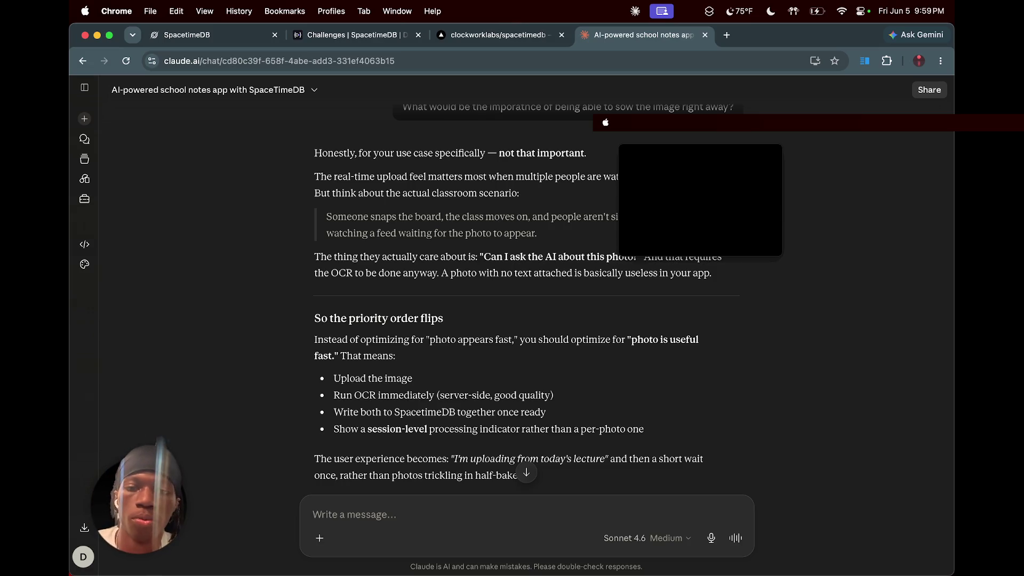
scroll(531, 328, down, 1)
scroll(531, 328, down, 3)
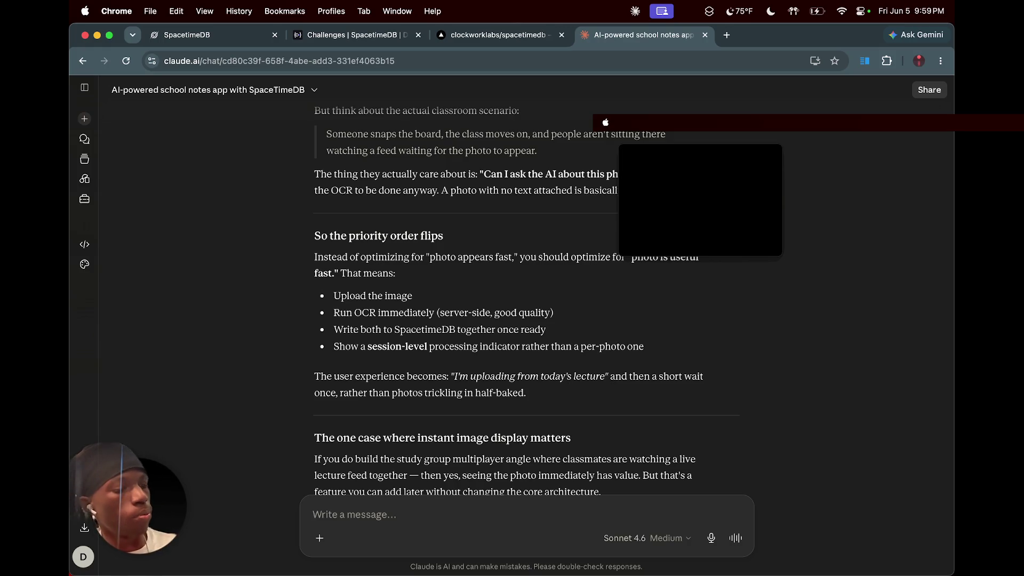
scroll(531, 328, down, 3)
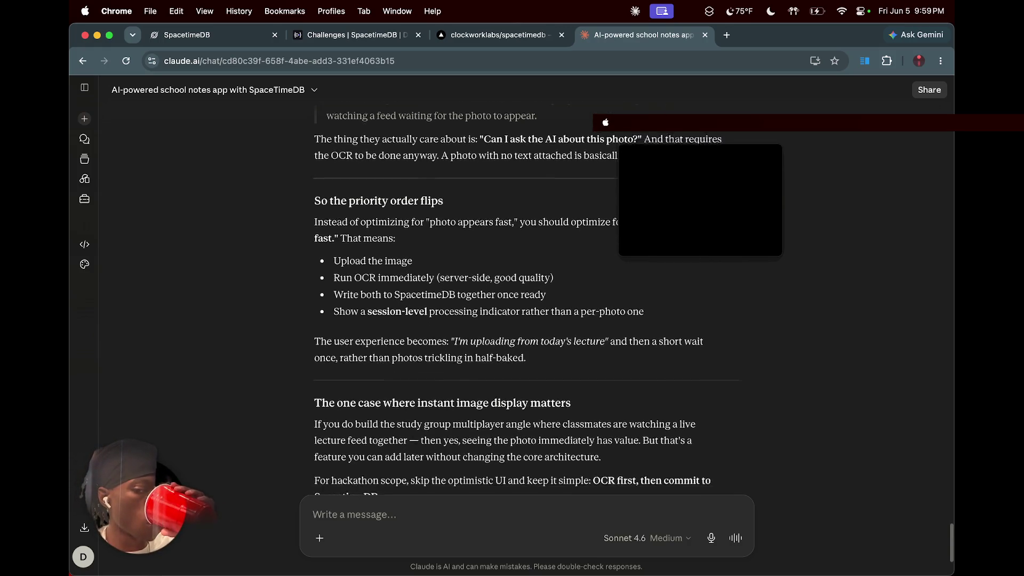
scroll(531, 328, down, 2)
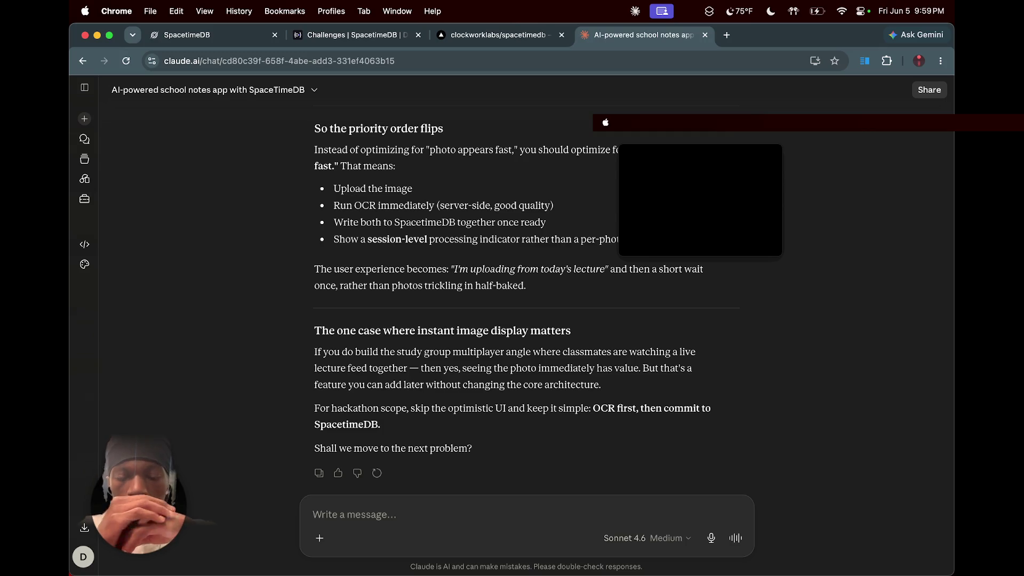
text(yes)
key(Return)
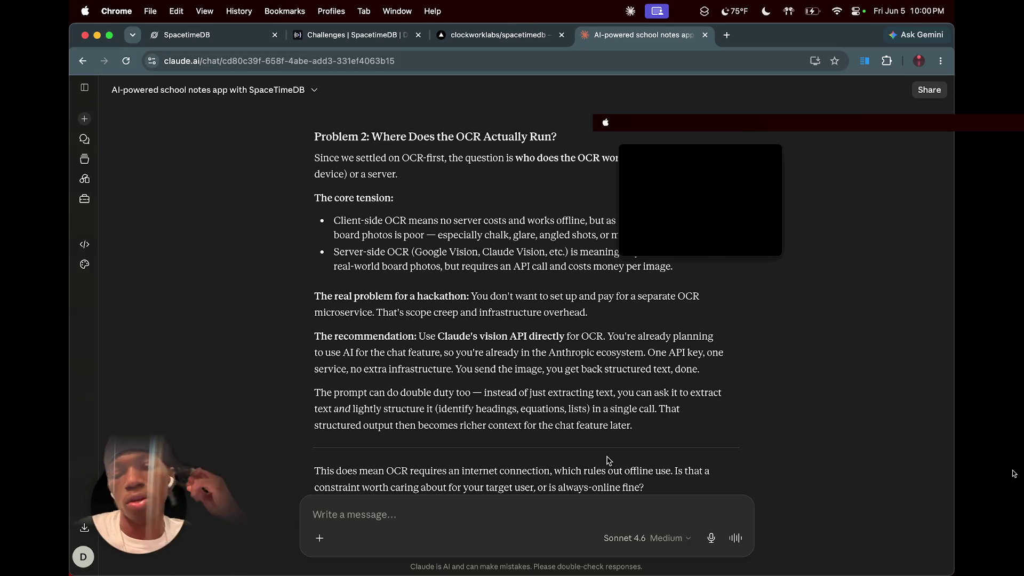
key(super+t)
text(claude vision api)
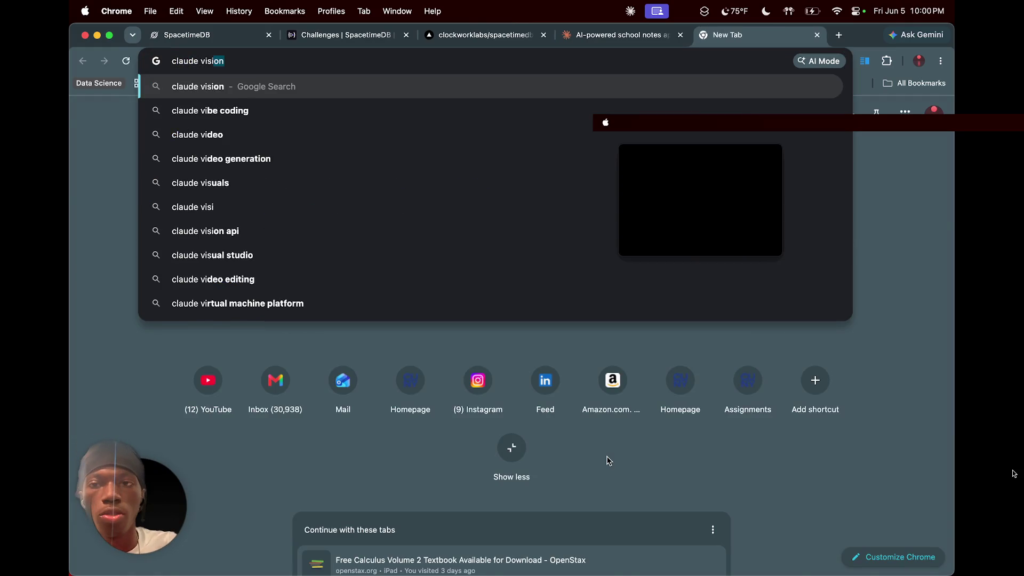
Search 'claude vision api', open the Vision - Claude API Docs page, and scroll to Calculate image costs
key(Return)
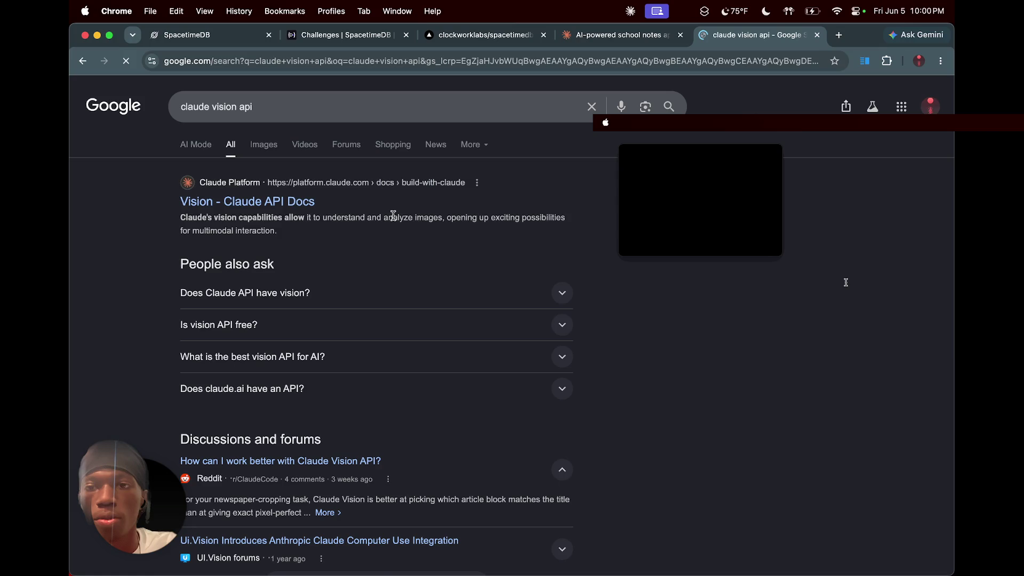
click(393, 215)
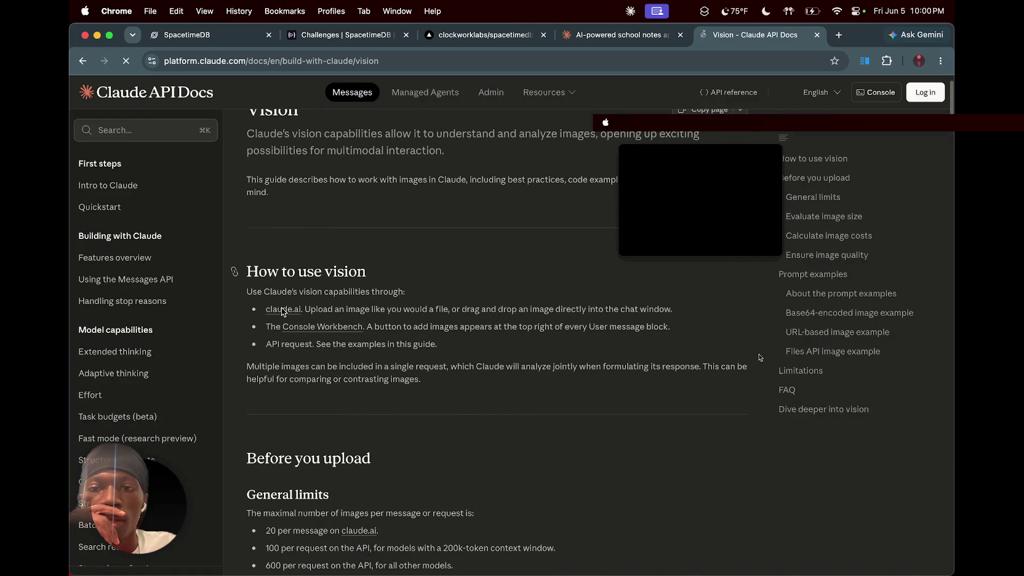
scroll(315, 313, up, 3)
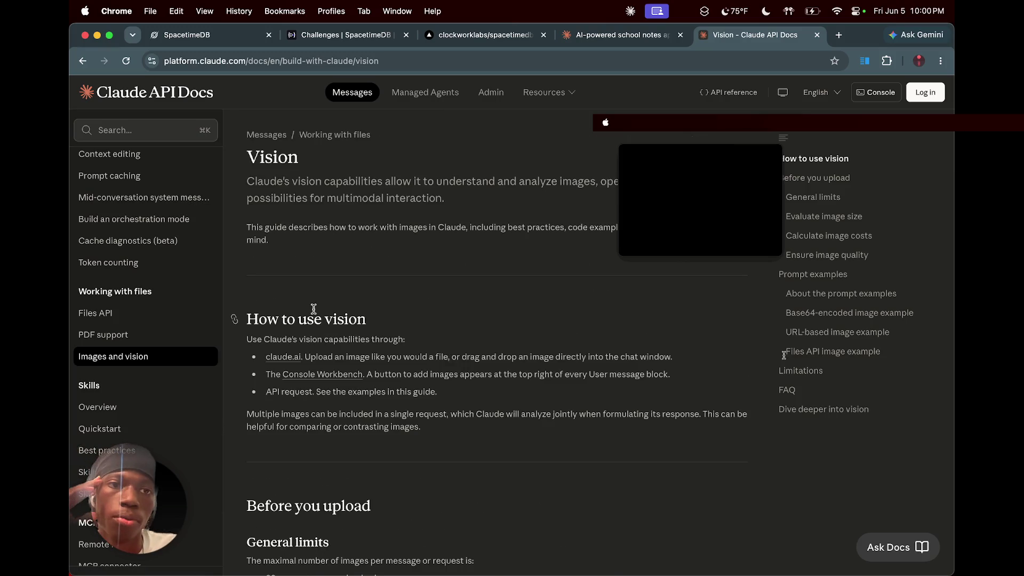
scroll(314, 309, down, 12)
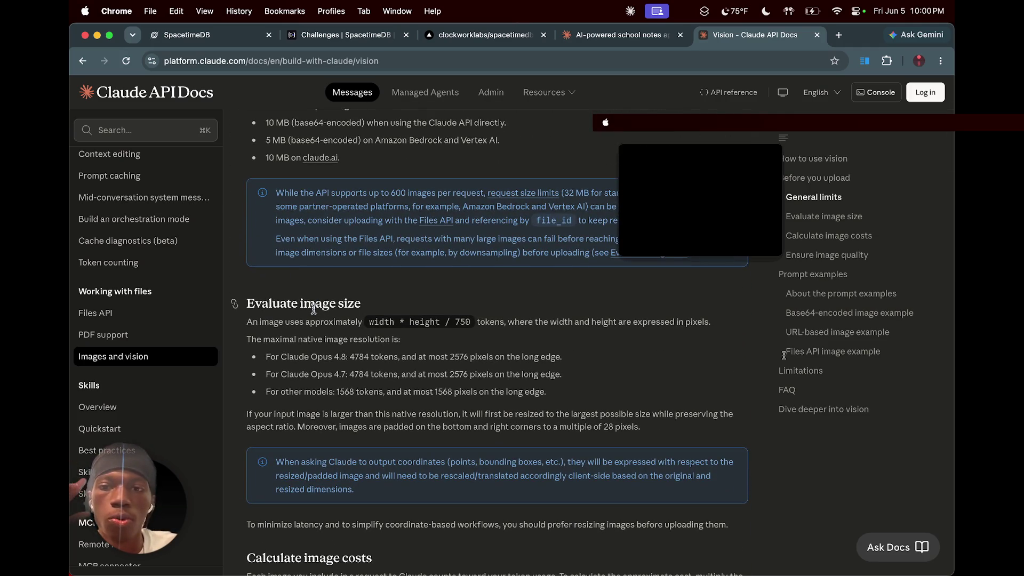
scroll(314, 309, down, 6)
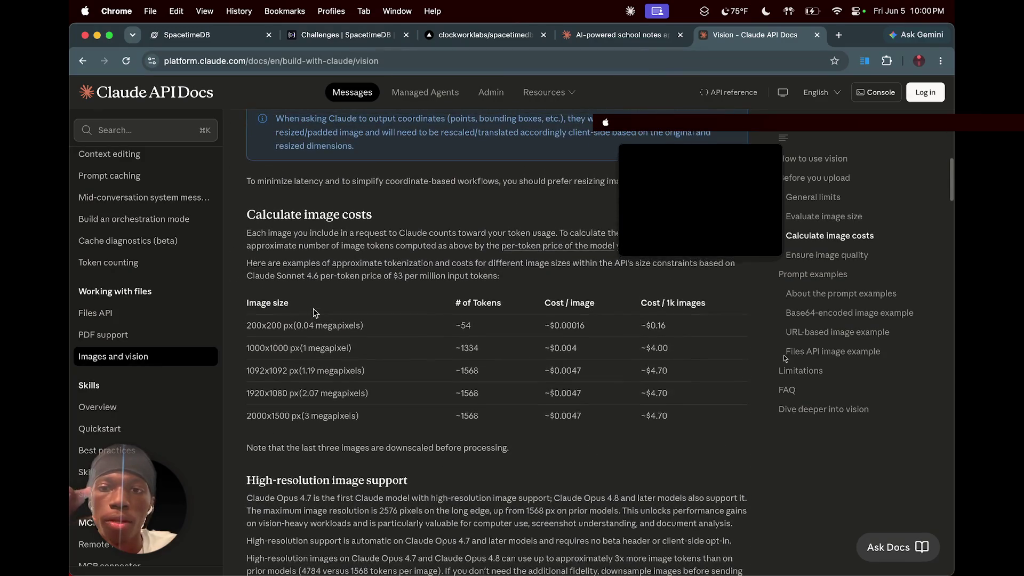
scroll(312, 308, up, 1)
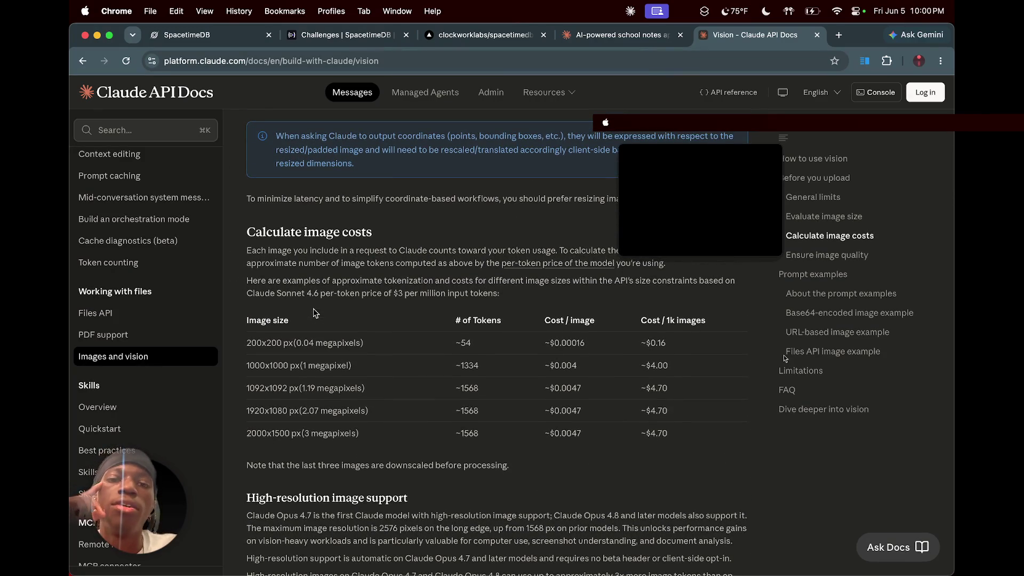
Highlight the 200x200 image size row and the ~$4.70 per 1k images cost
drag(251, 343, 517, 344)
click(517, 343)
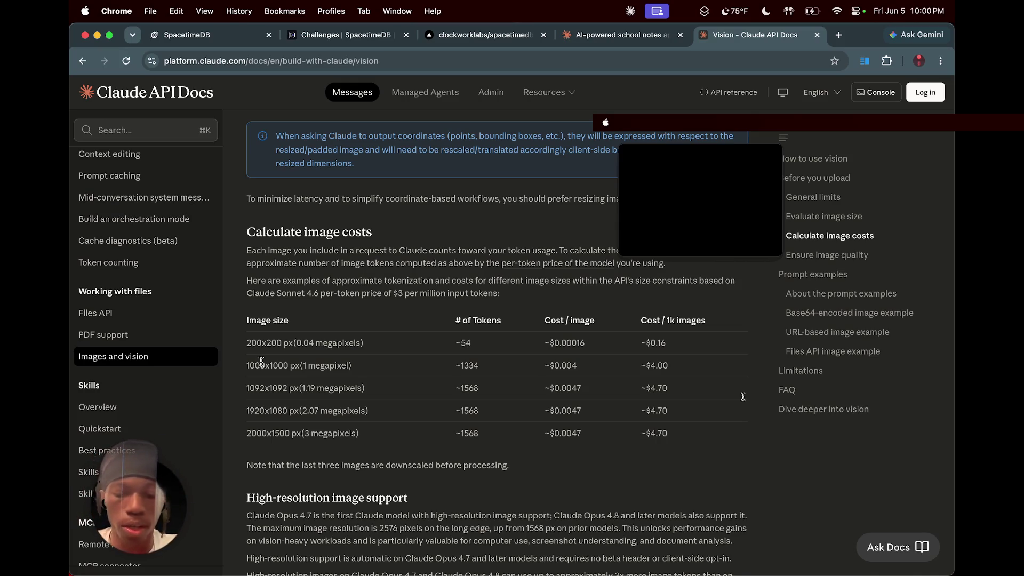
key(super+space)
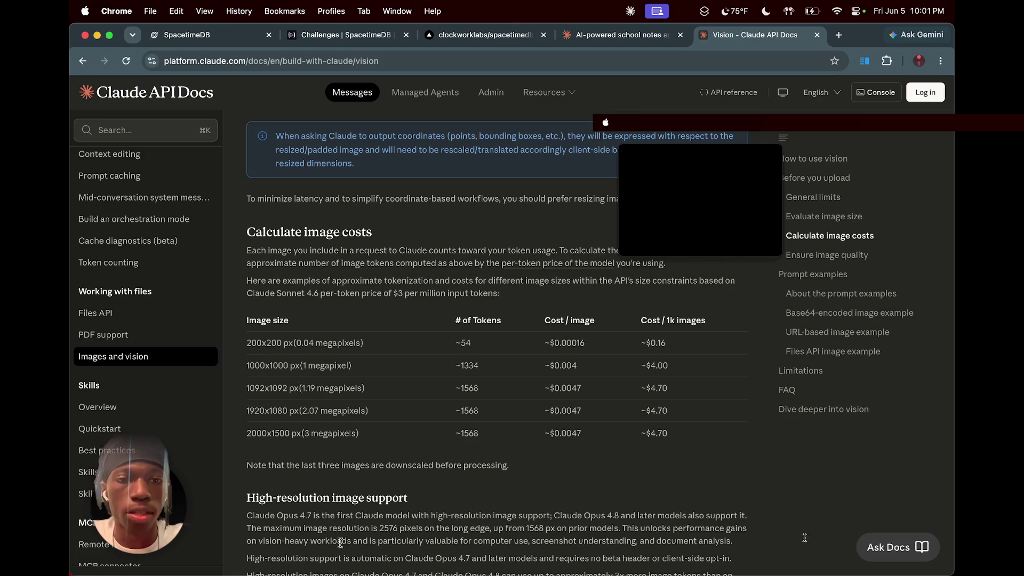
drag(671, 434, 641, 432)
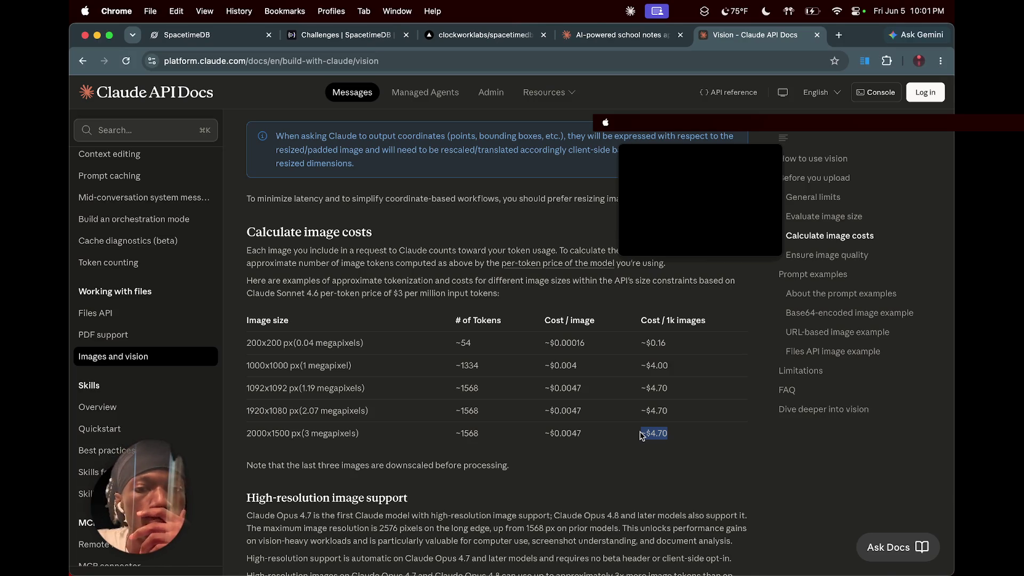
Skim the High-resolution image support and Prompt examples sections, then return to the school-notes chat
scroll(641, 436, down, 5)
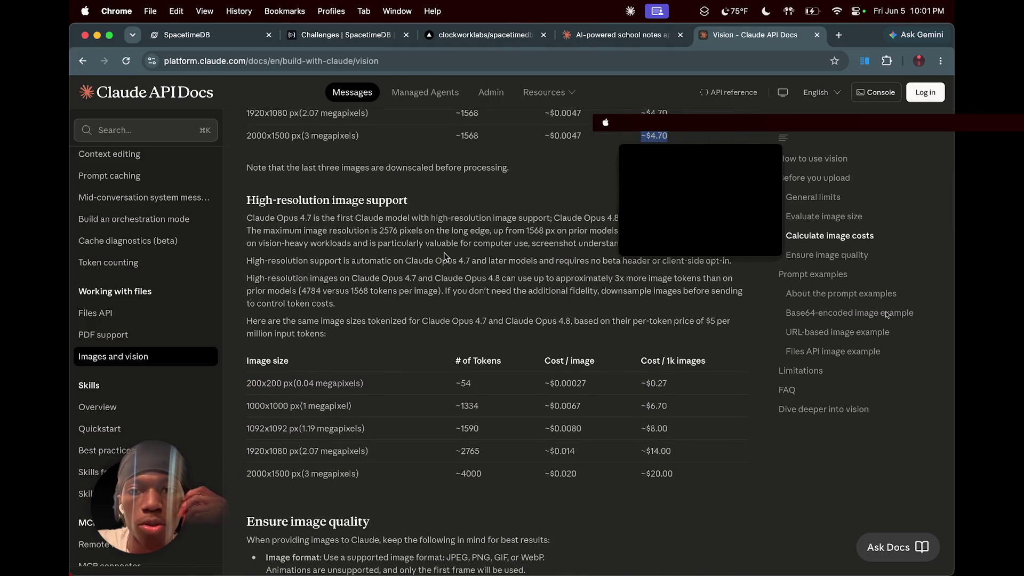
scroll(444, 253, up, 7)
scroll(444, 253, down, 5)
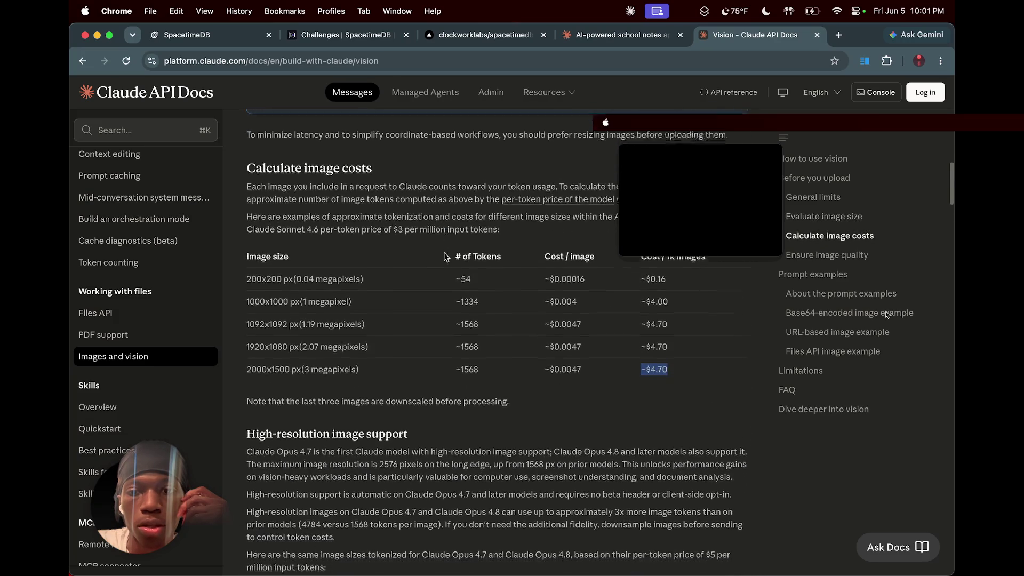
scroll(304, 342, up, 1)
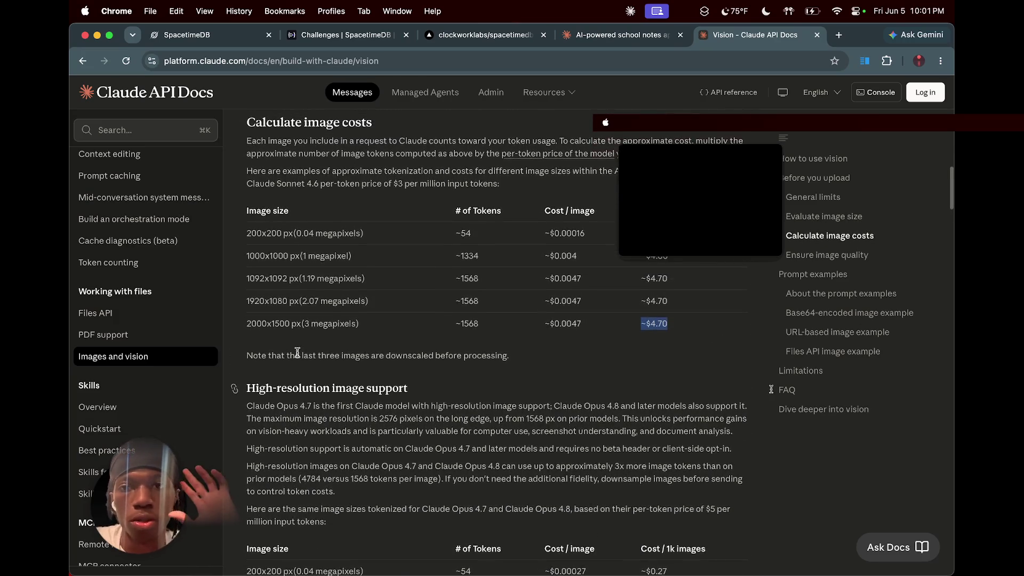
scroll(297, 356, down, 2)
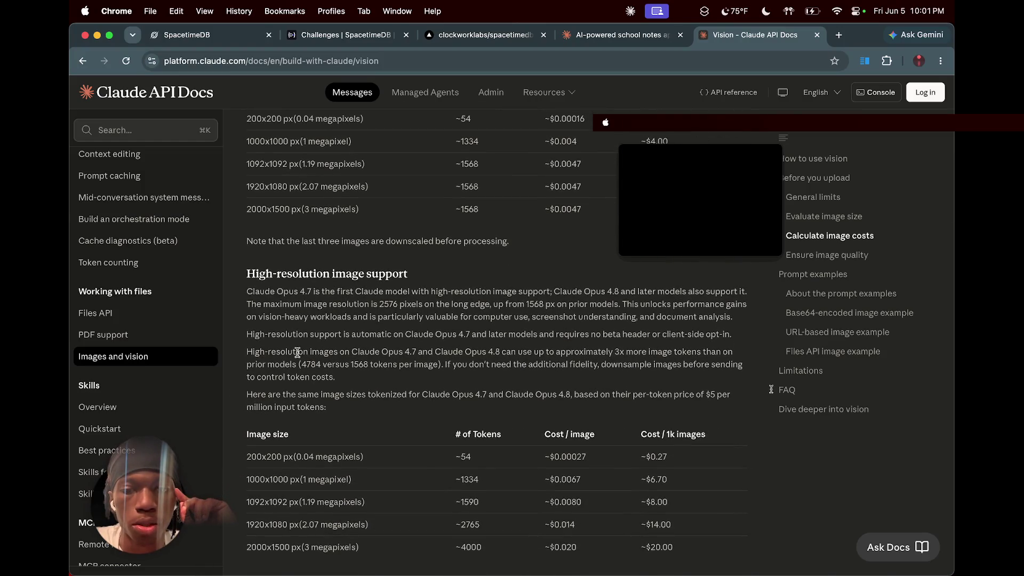
scroll(297, 352, down, 15)
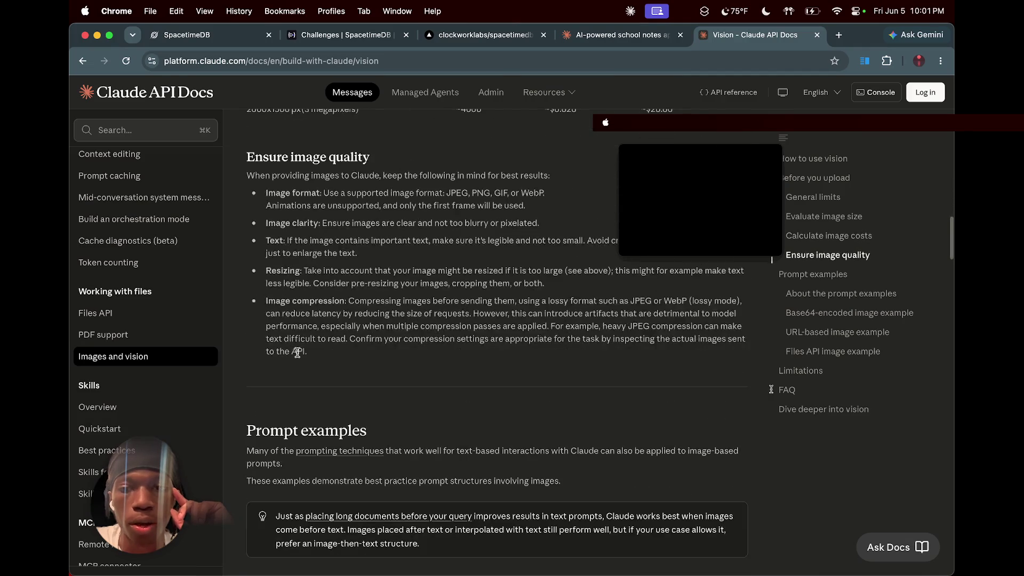
scroll(298, 353, up, 6)
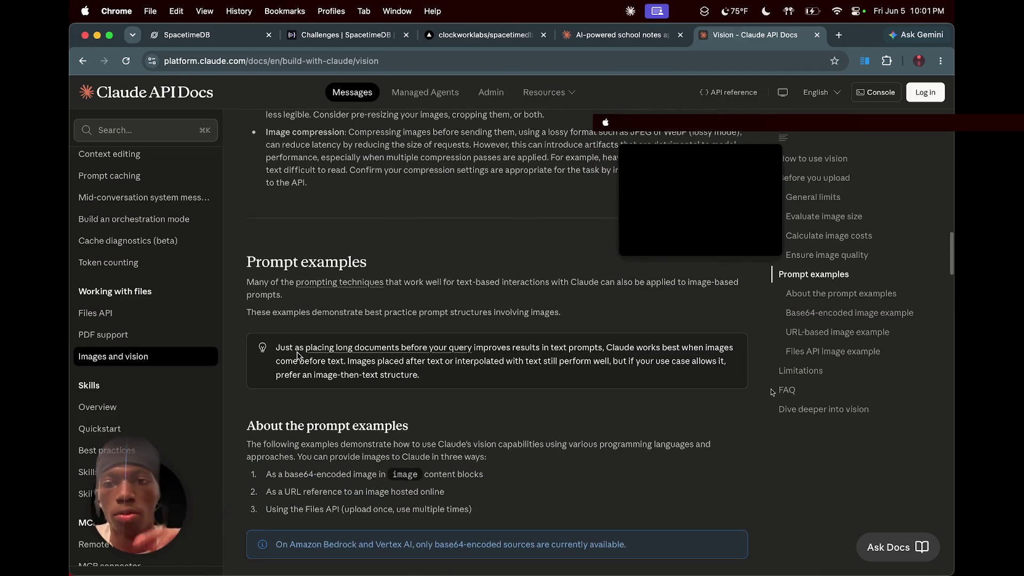
scroll(299, 349, down, 12)
scroll(300, 347, up, 7)
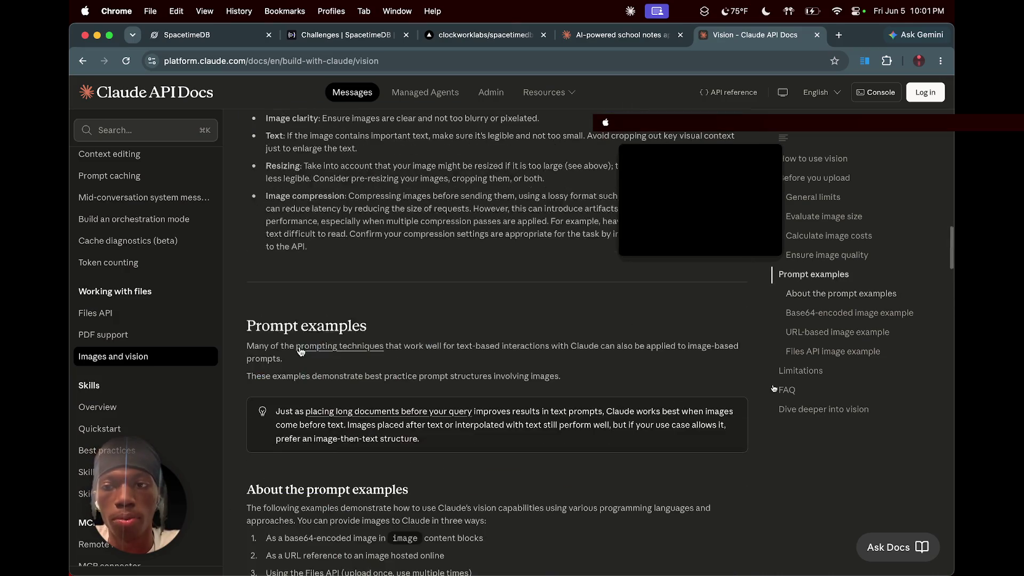
key(ctrl+shift+Tab)
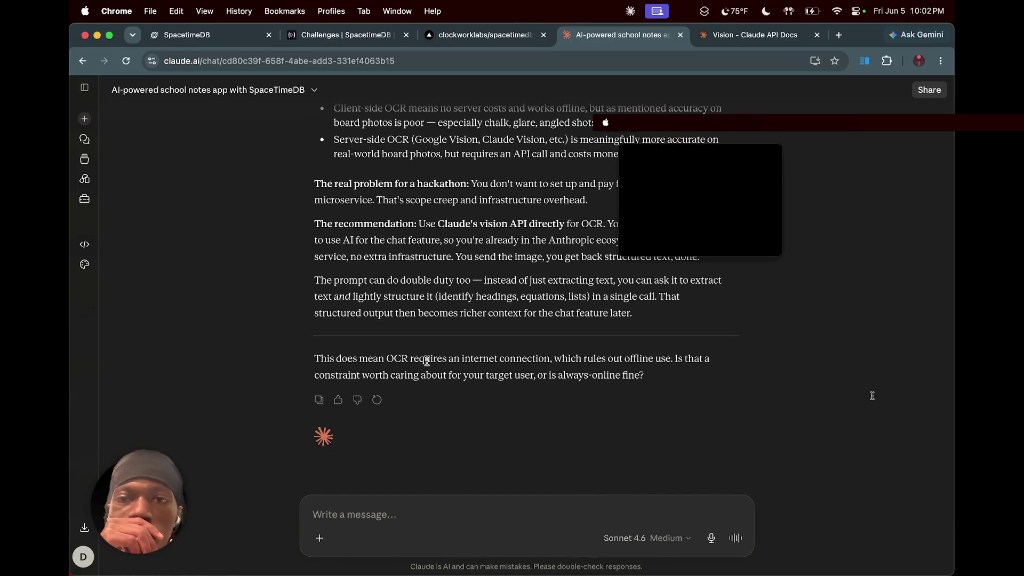
Reply 'always online is fine for now. next' to Claude's offline-use question
scroll(426, 361, up, 1)
drag(467, 216, 505, 218)
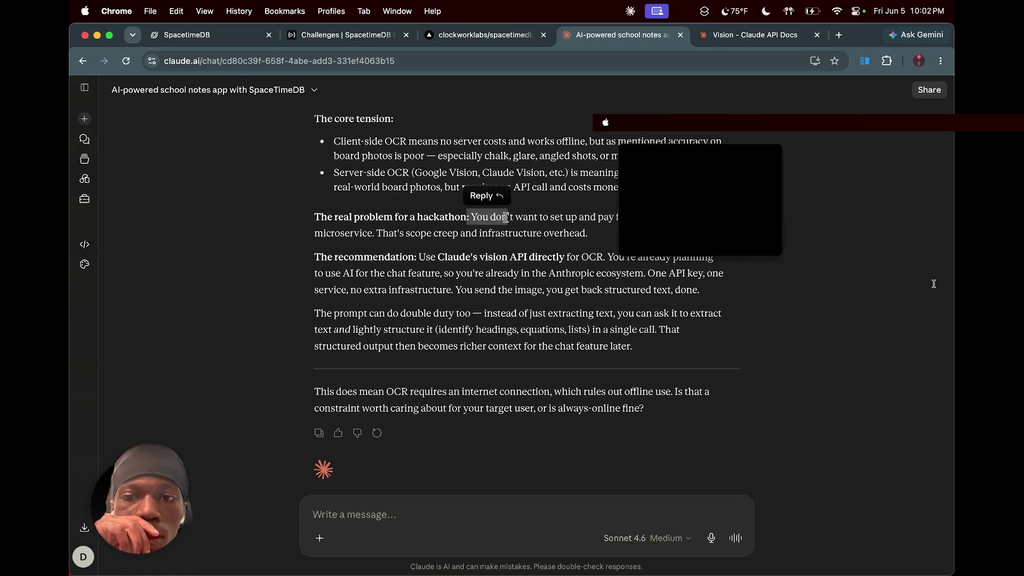
mouse_move(354, 393)
mouse_down()
mouse_move(619, 396)
mouse_move(489, 410)
mouse_up()
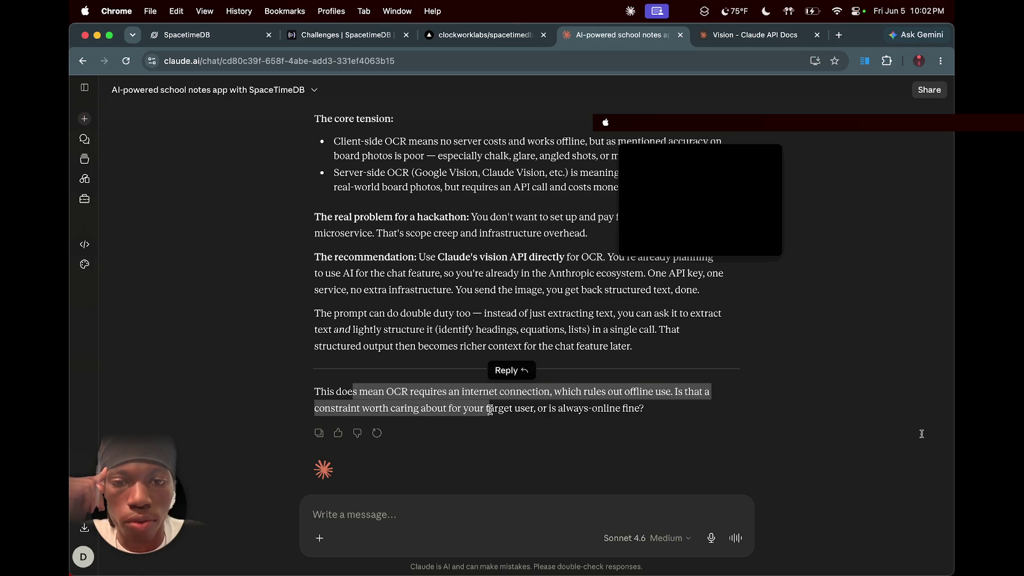
click(490, 410)
click(475, 511)
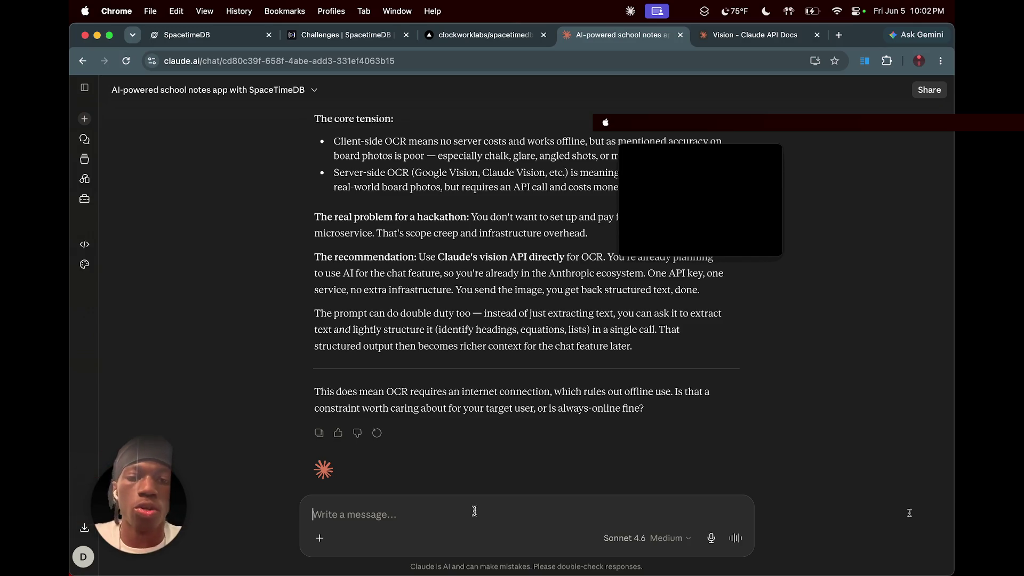
text(always)
key(BackSpace)
key(BackSpace)
key(BackSpace)
text(ays online is fine f)
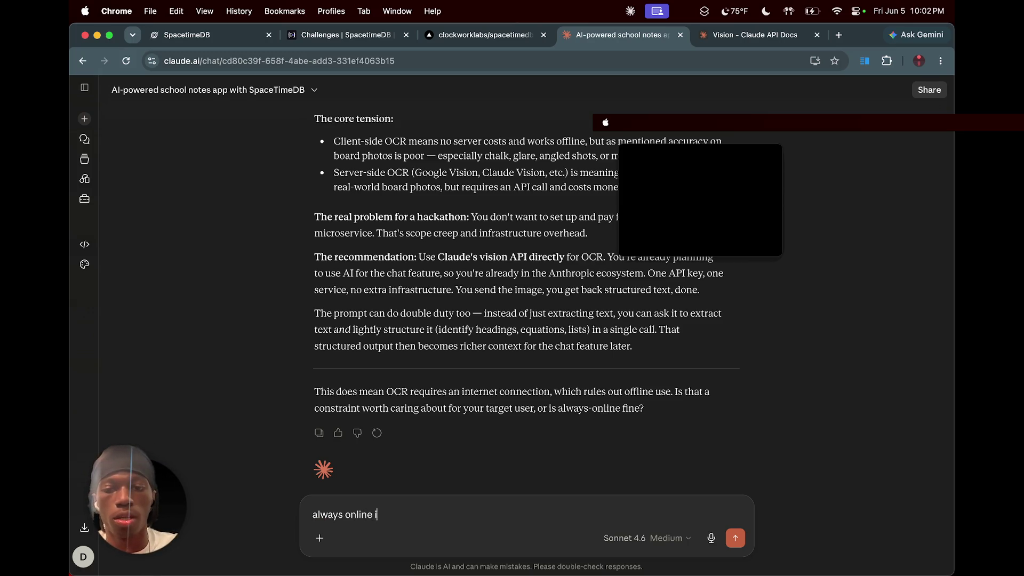
text(or now. next)
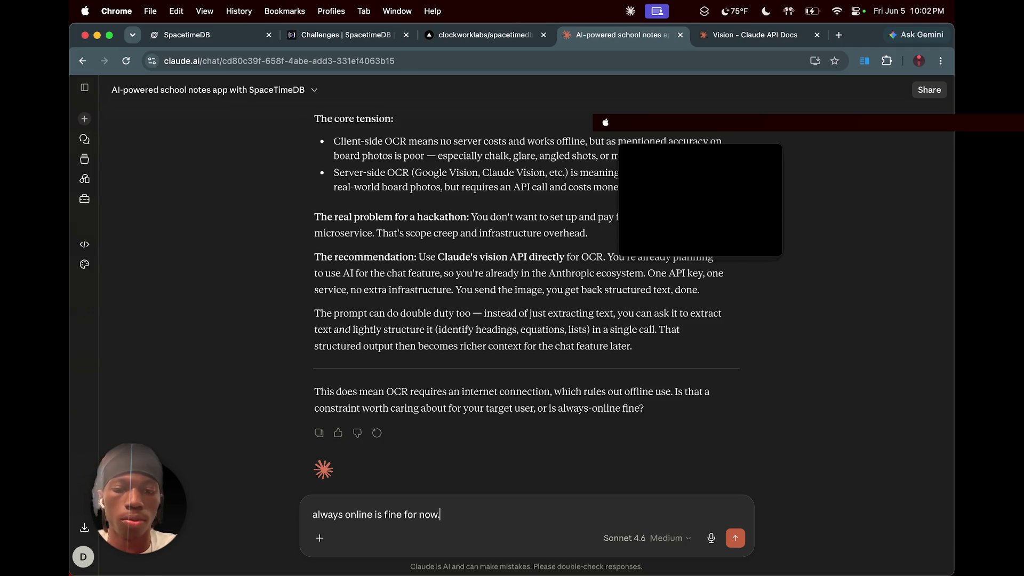
key(Return)
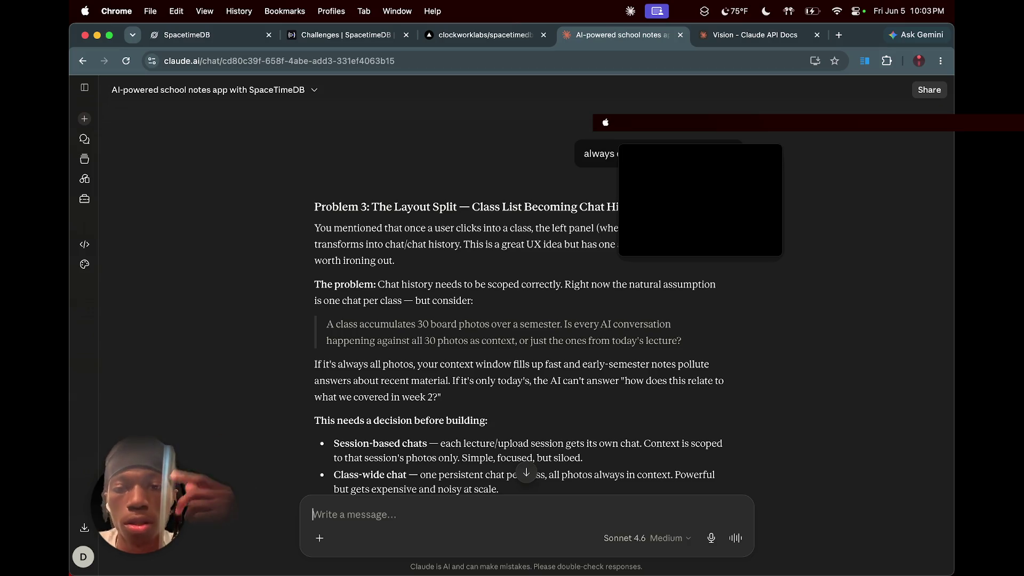
Refocus the browser to read Claude's Problem 3 reply on session-based versus class-wide chat history
click(475, 513)
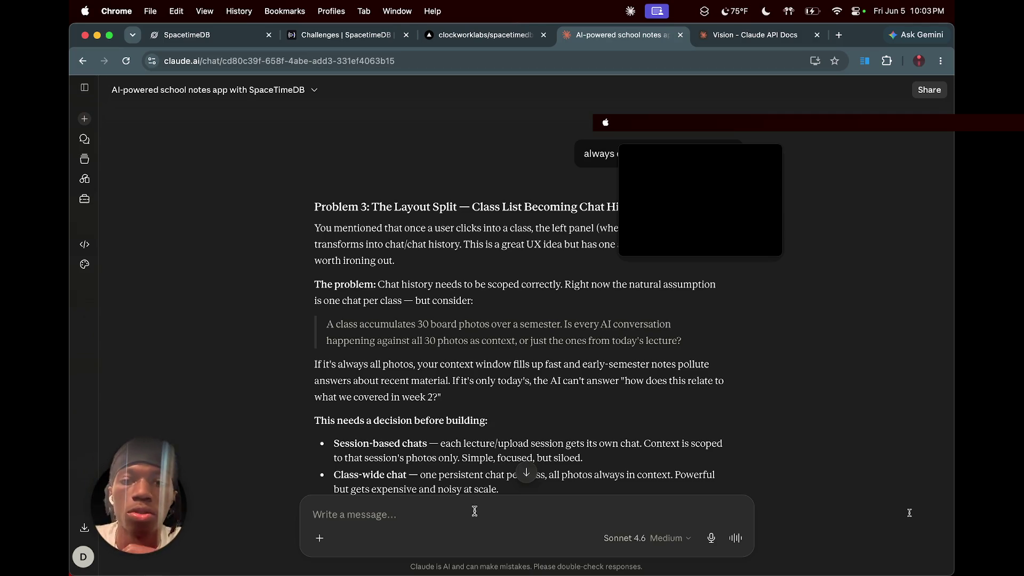
scroll(475, 511, down, 5)
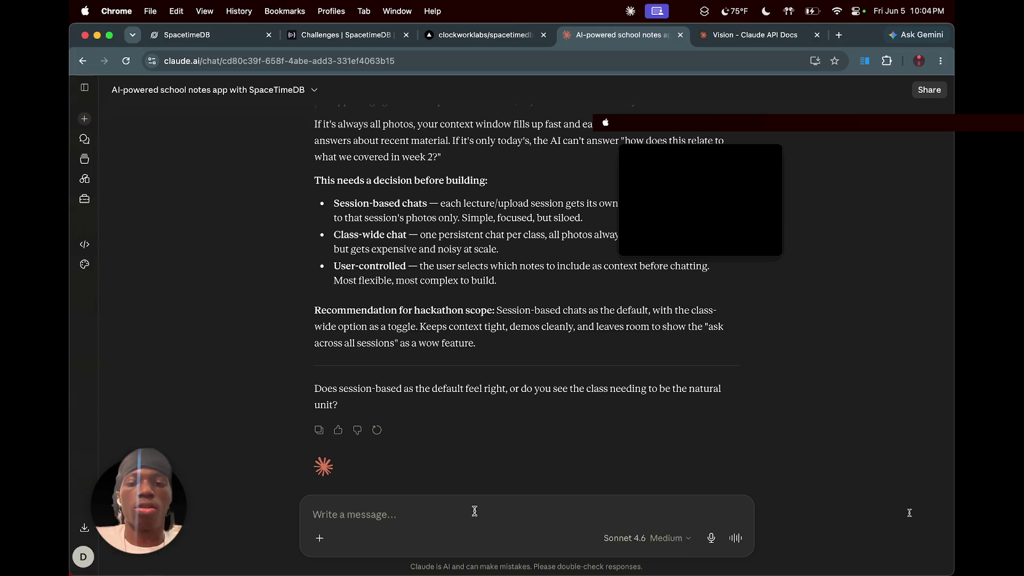
text(Here)
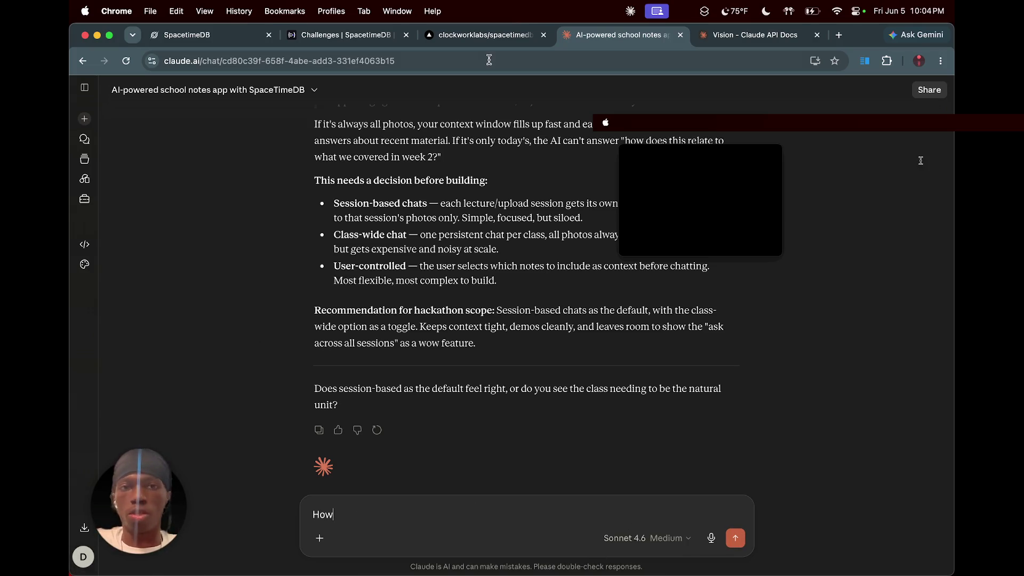
Open Settings > Usage on claude.ai in a new tab to see 9% weekly use, then return to the chat
key(super+t)
text(claude.ai)
key(Return)
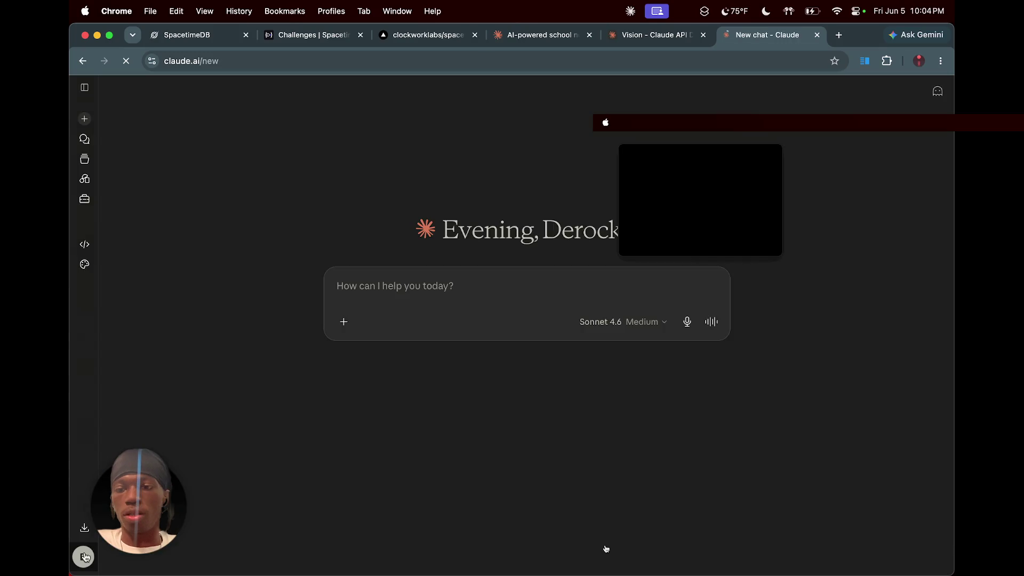
click(83, 557)
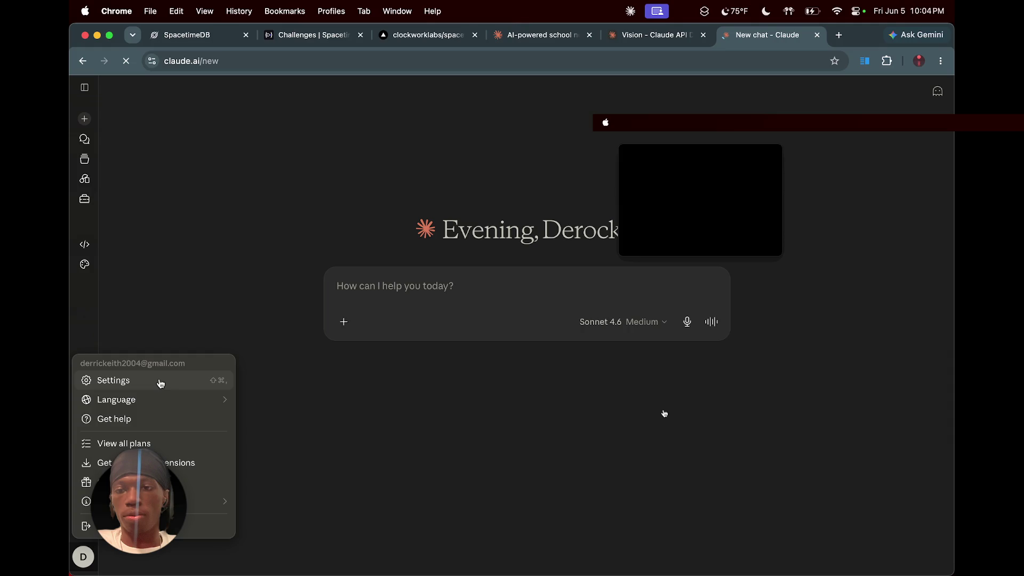
click(160, 383)
click(298, 264)
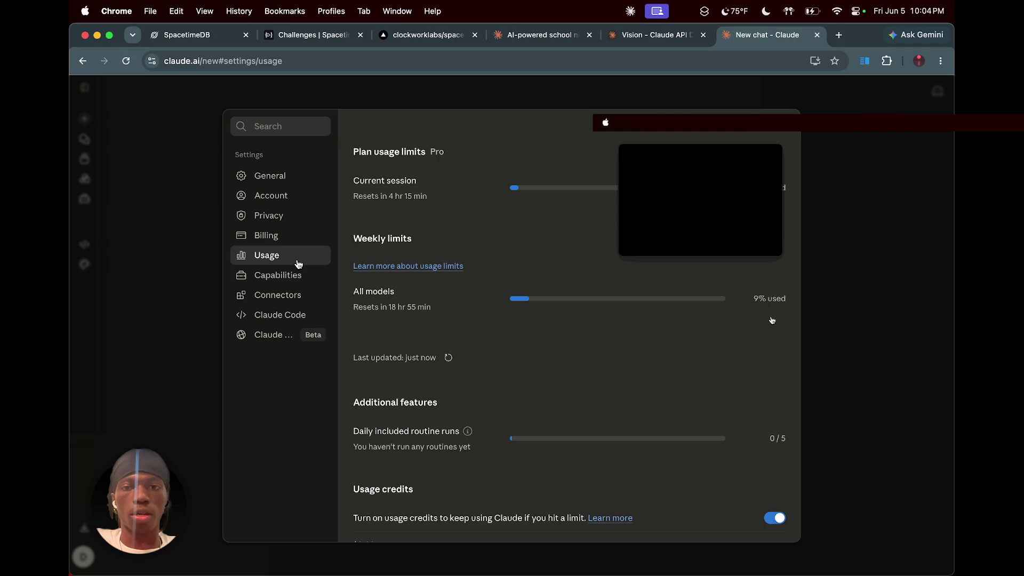
key(super+4)
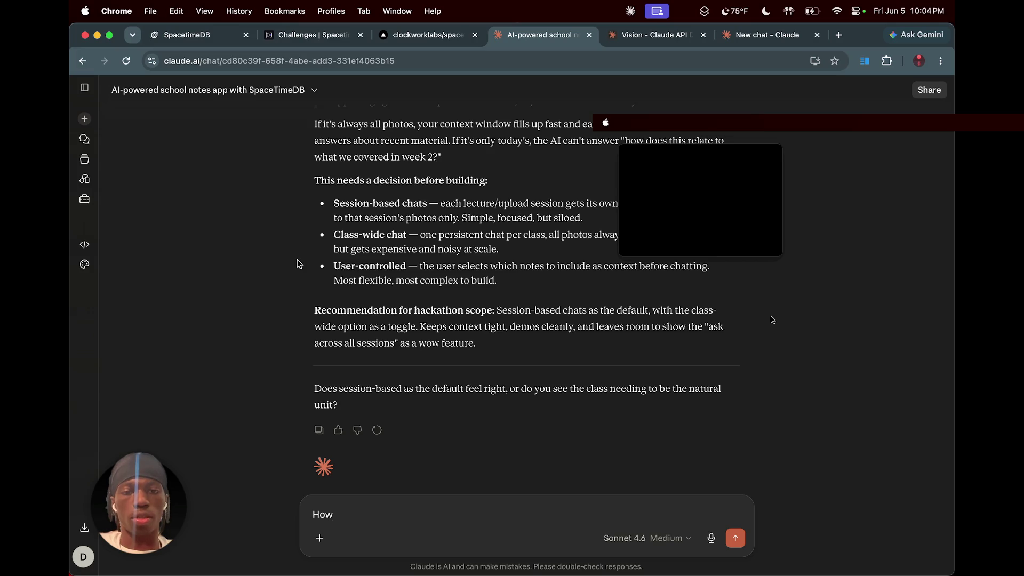
Draft the question 'How is the user controlled' in Claude's message box
text(does)
key(super+a)
text(How is uder)
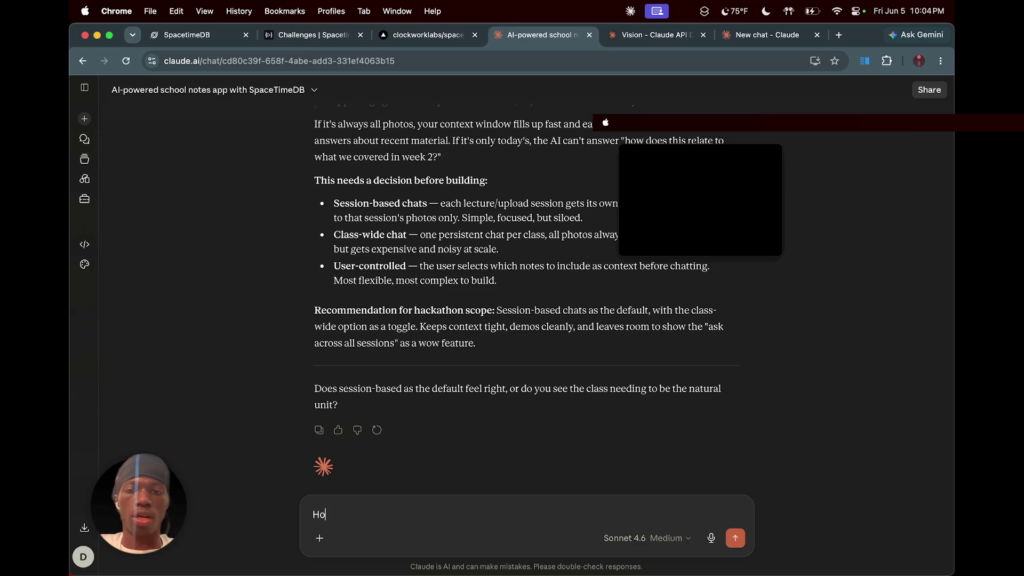
key(BackSpace)
key(BackSpace)
key(BackSpace)
text(ser controlled)
key(alt+Left)
key(alt+Left)
text(the)
key(alt+Right)
key(alt+Right)
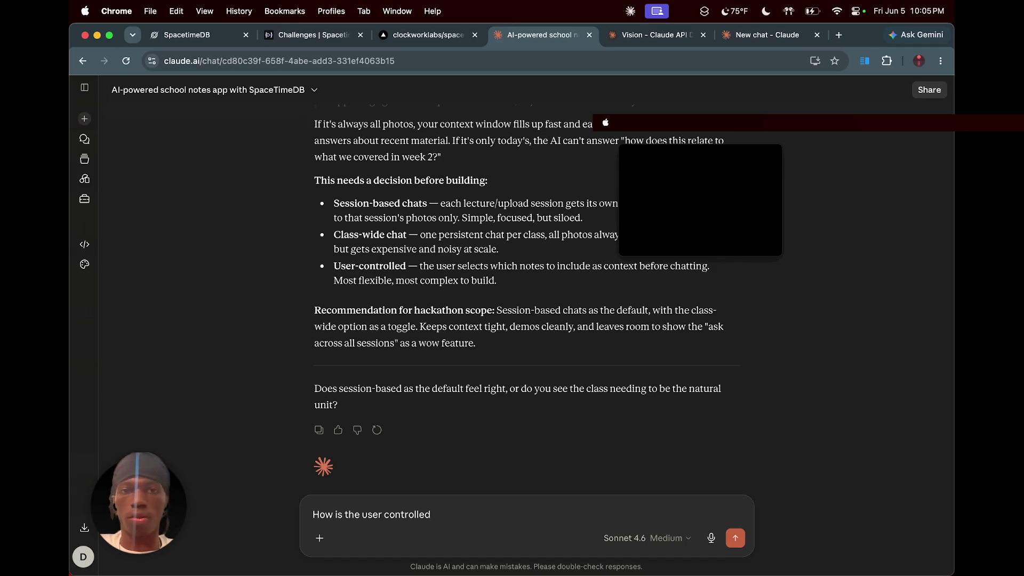
Search Google for 'knicks' in a new browser tab
key(super+t)
text(knicks)
key(Return)
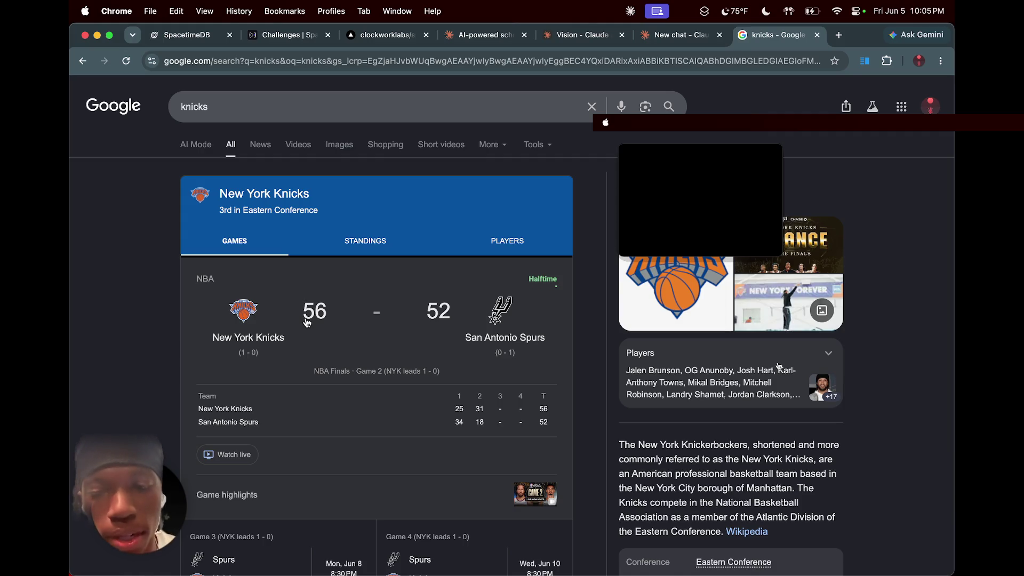
Close the Knicks results tab and select the unsent 'How is the user controlled' draft in Claude
key(super+l)
text(yo)
key(super+w)
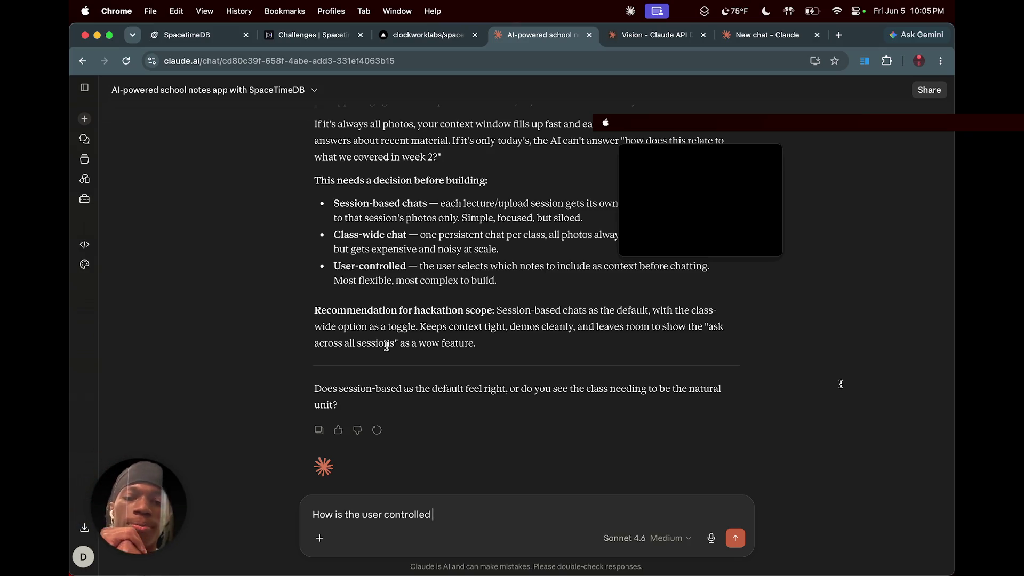
key(super+a)
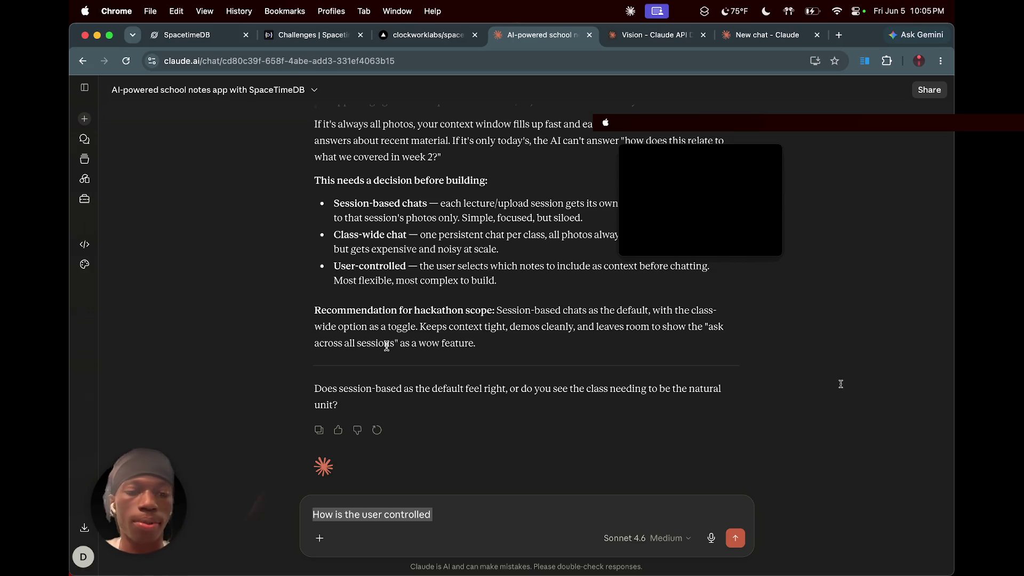
Replace the draft with 'Session based chats are the go for now. next' and send it
key(BackSpace)
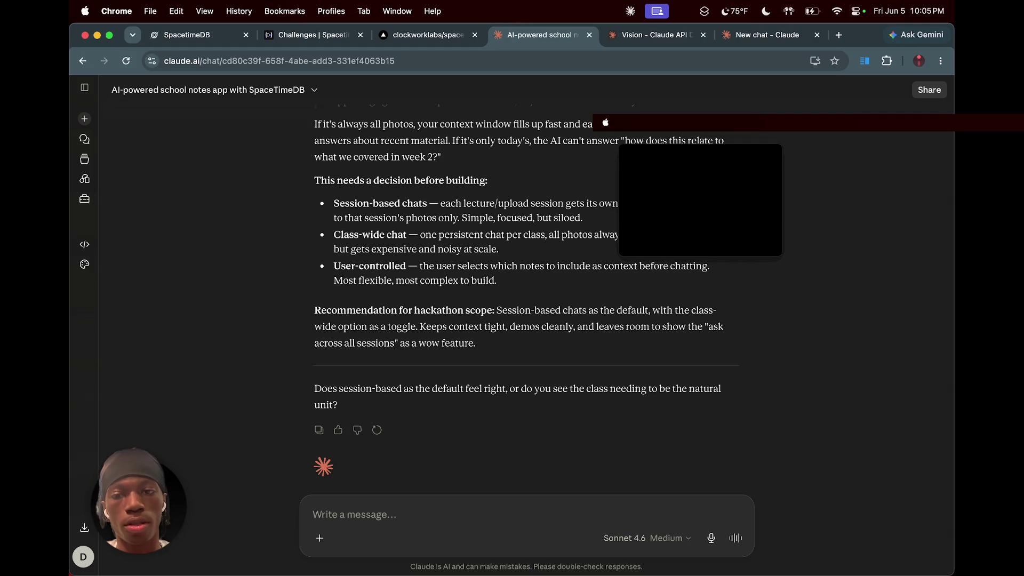
text(Session)
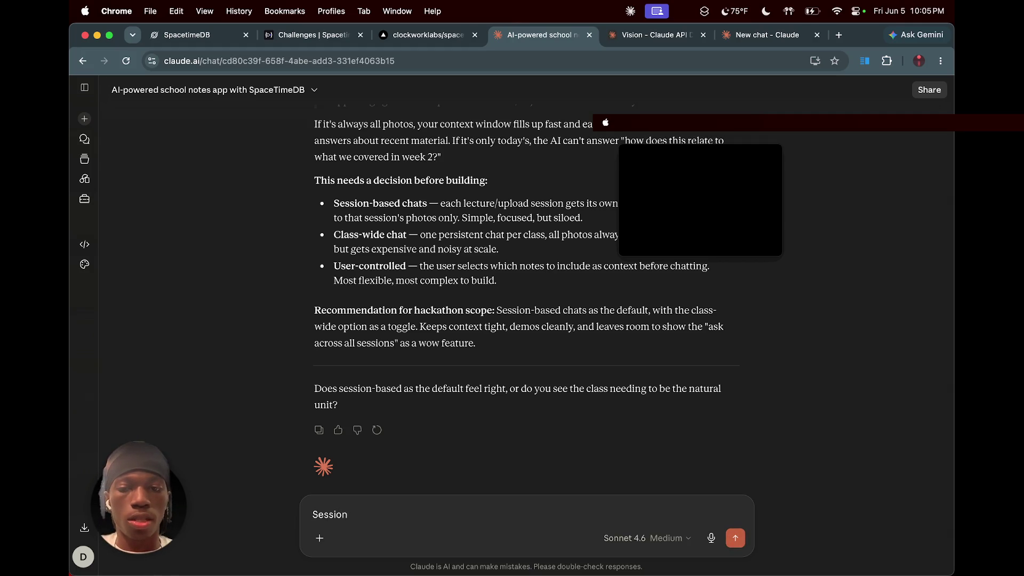
text( based c)
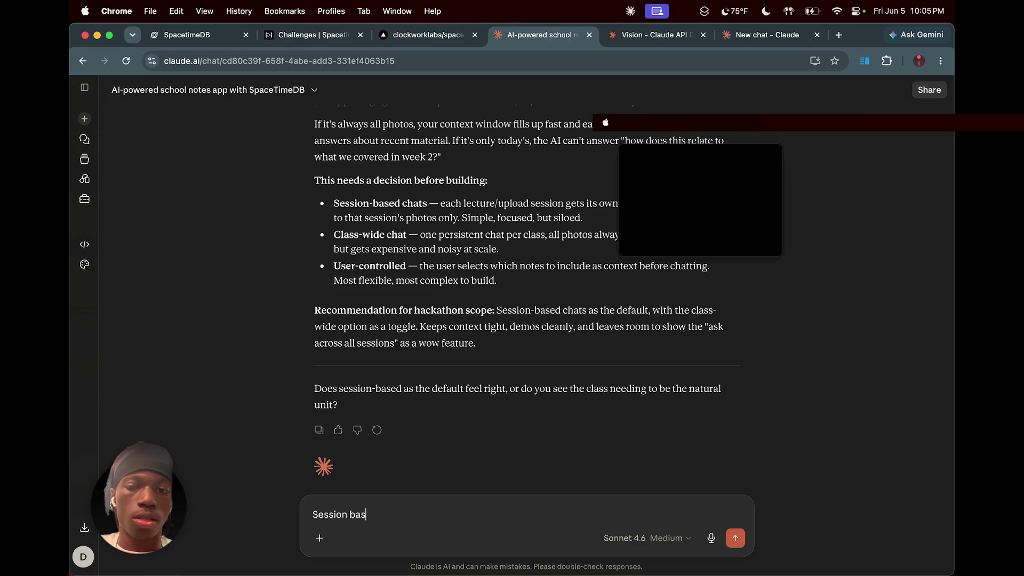
text(hats are the go f)
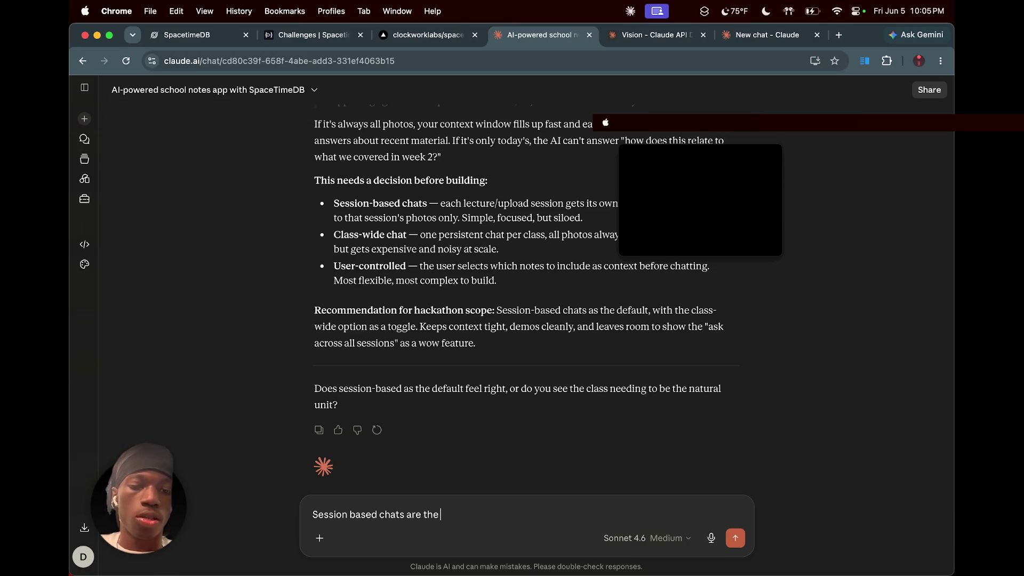
text(or now. nex)
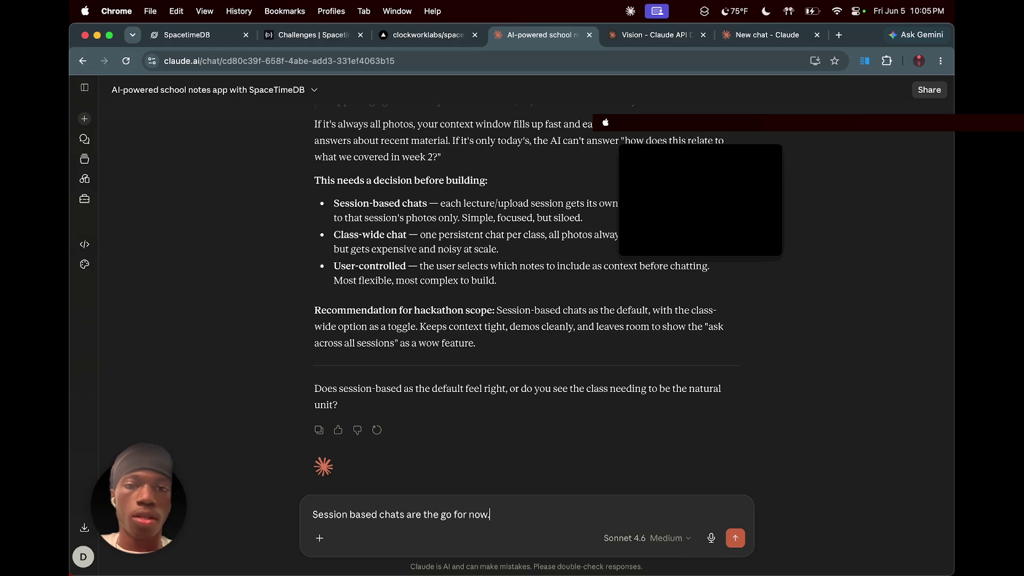
text(t)
key(Return)
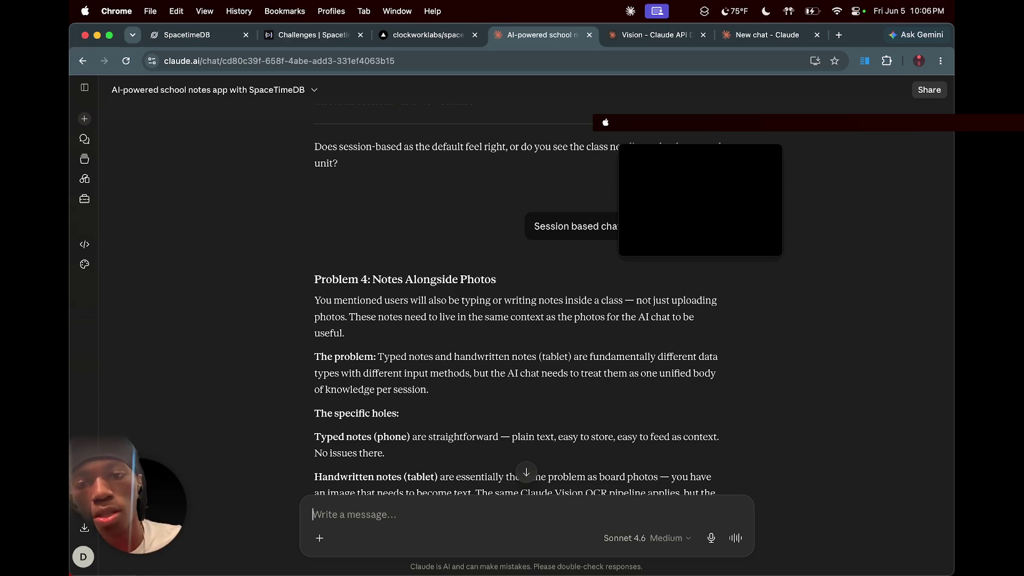
Read Claude's Problem 4 reply, highlighting the continuous OCR cost passage, down to its closing question
scroll(527, 302, down, 5)
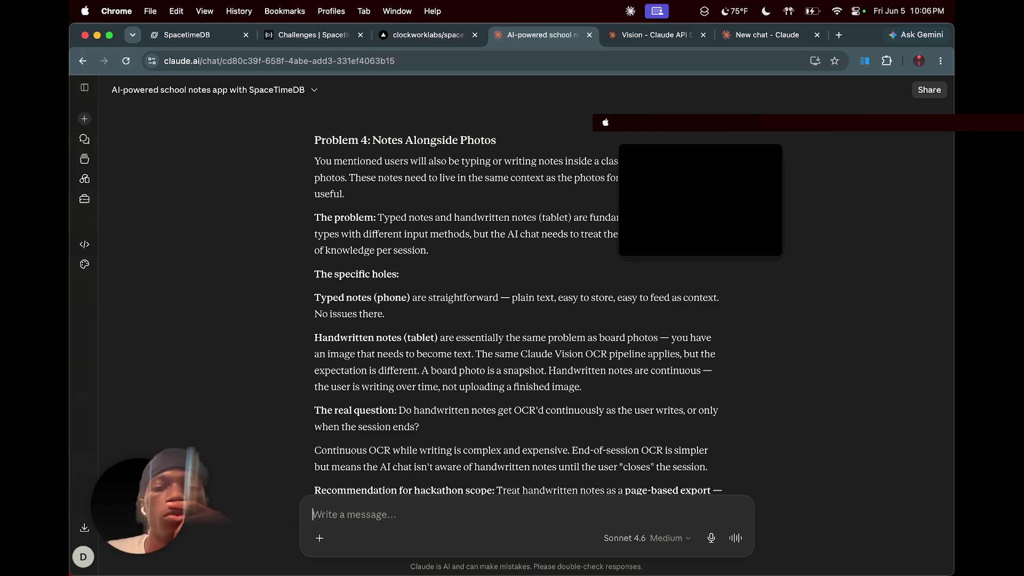
scroll(493, 304, down, 2)
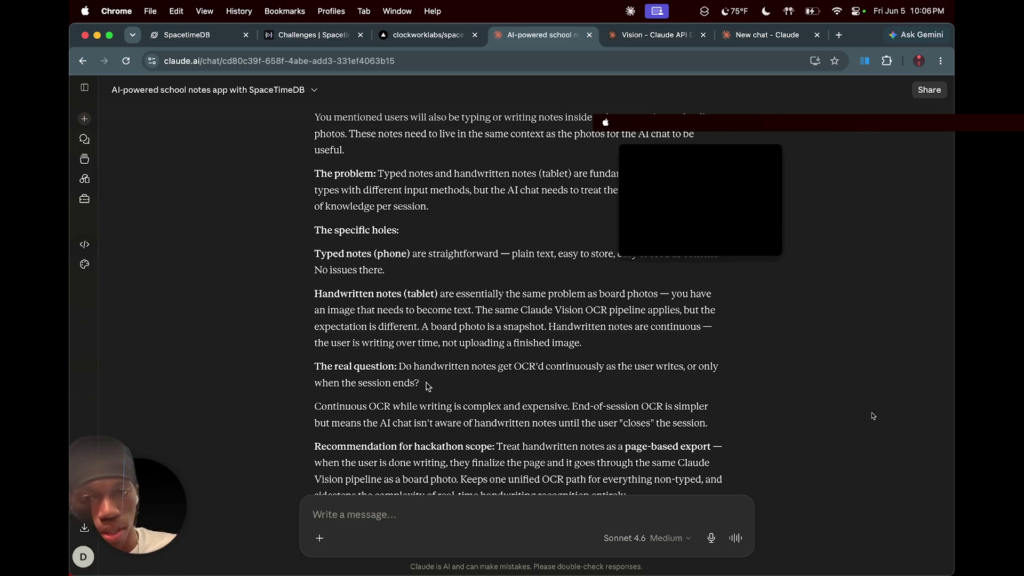
scroll(872, 414, down, 2)
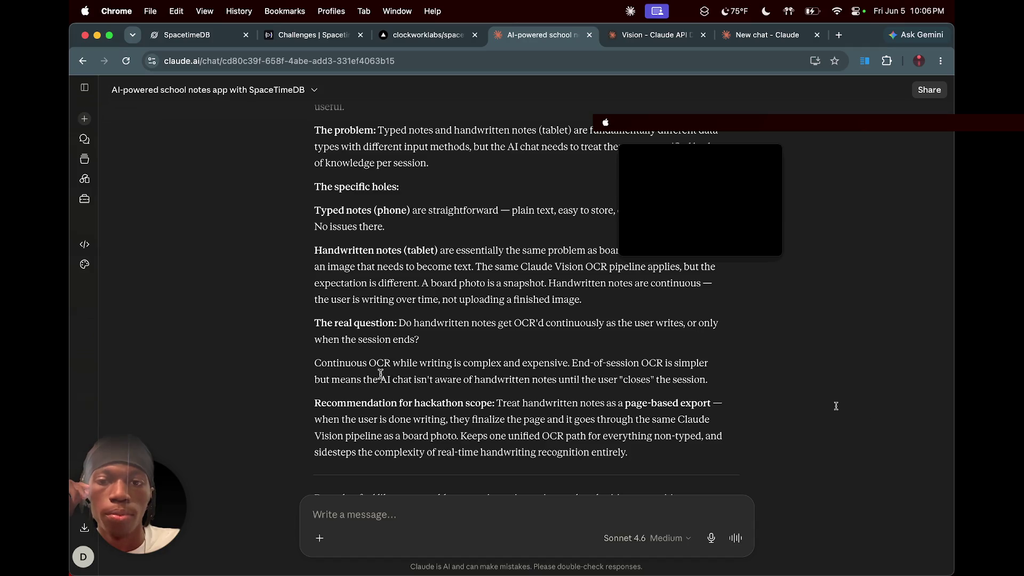
mouse_move(308, 370)
mouse_down()
mouse_move(614, 364)
mouse_move(563, 414)
mouse_up()
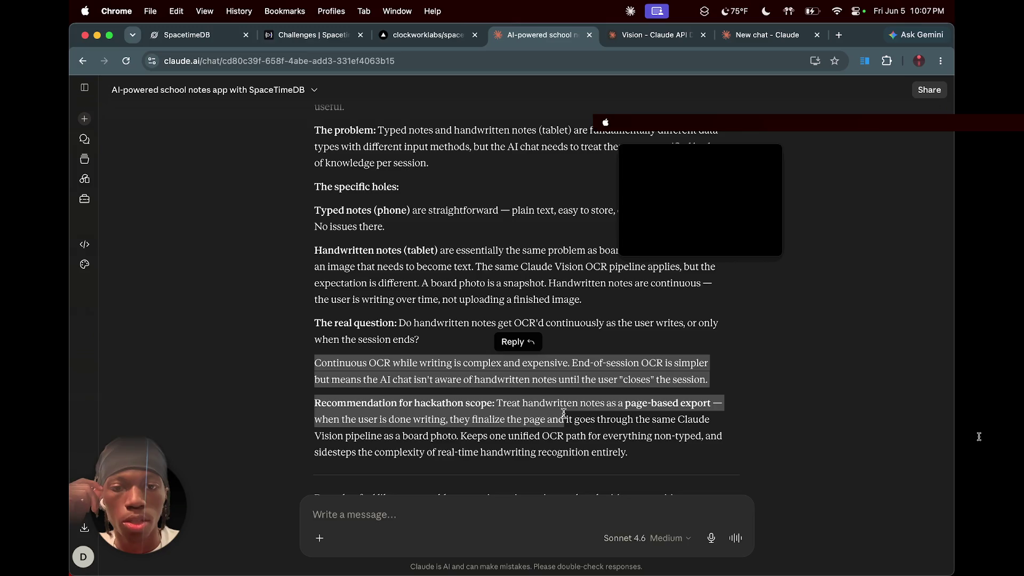
click(542, 402)
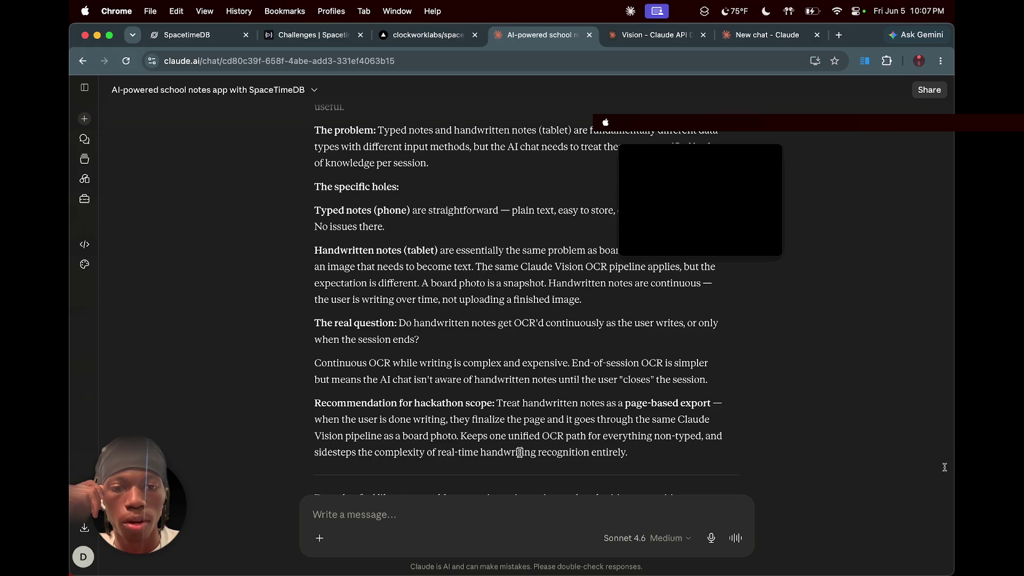
scroll(520, 452, down, 3)
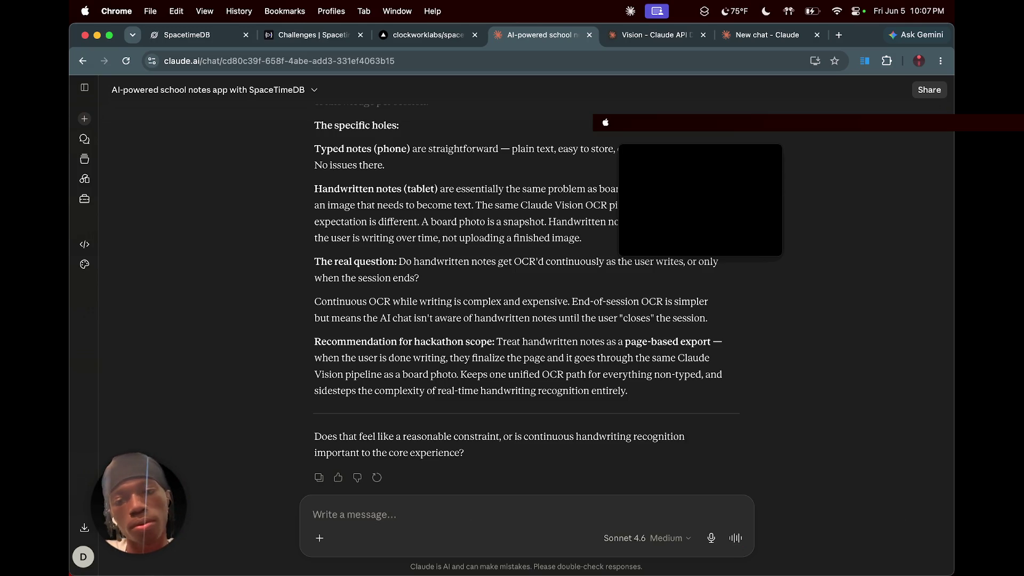
Start the message: for OCR on handwritten notes, a 'save' button should capture them for context
text(There should)
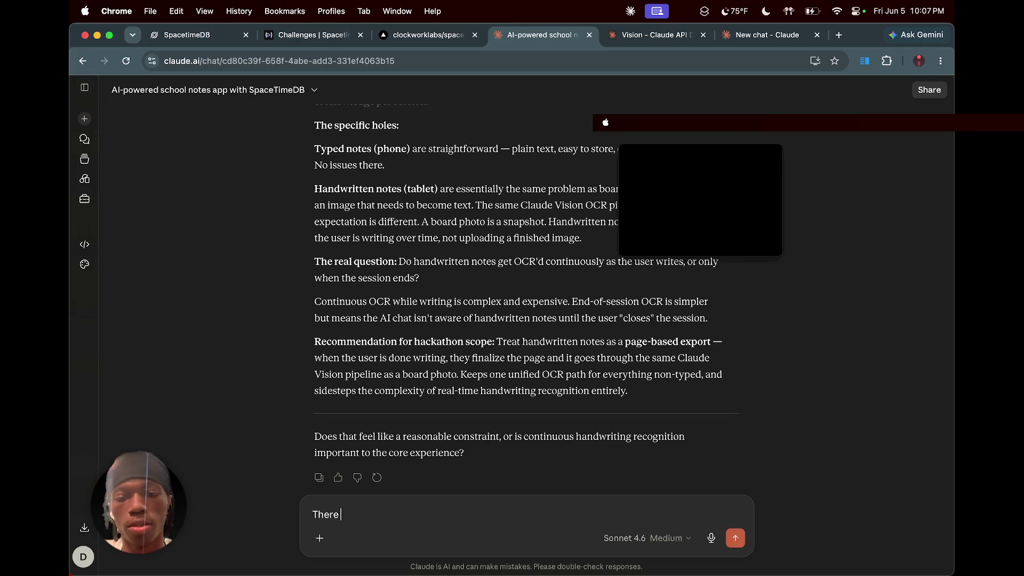
text( be)
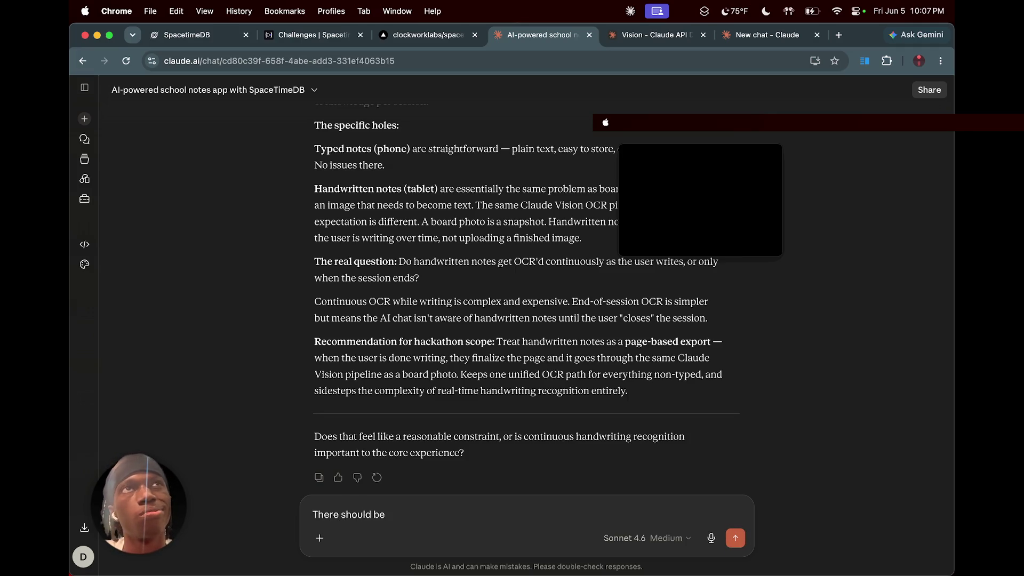
key(super+a)
text(FOr)
key(super+a)
text(For OCR on handwrit)
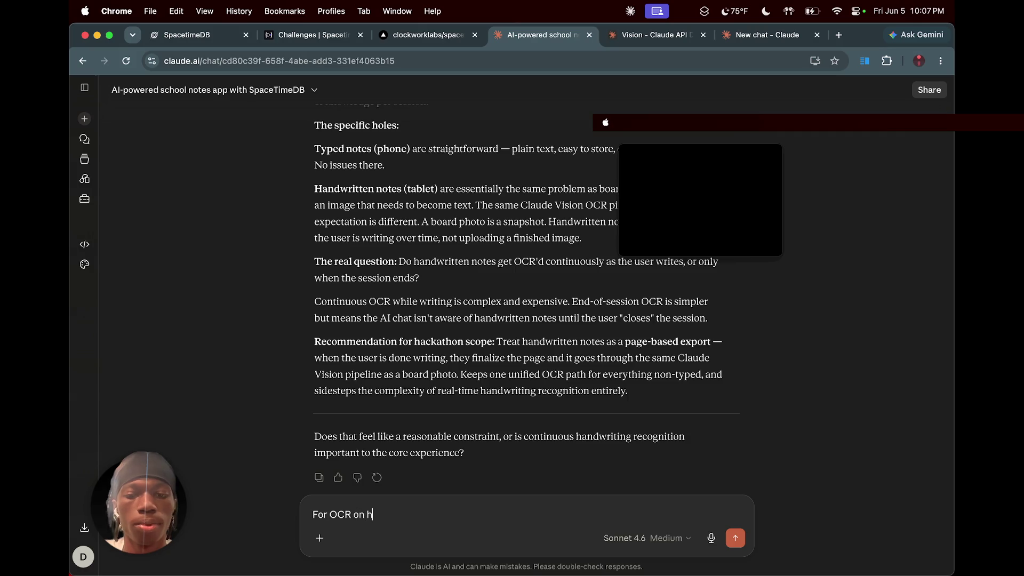
text(ten notes, )
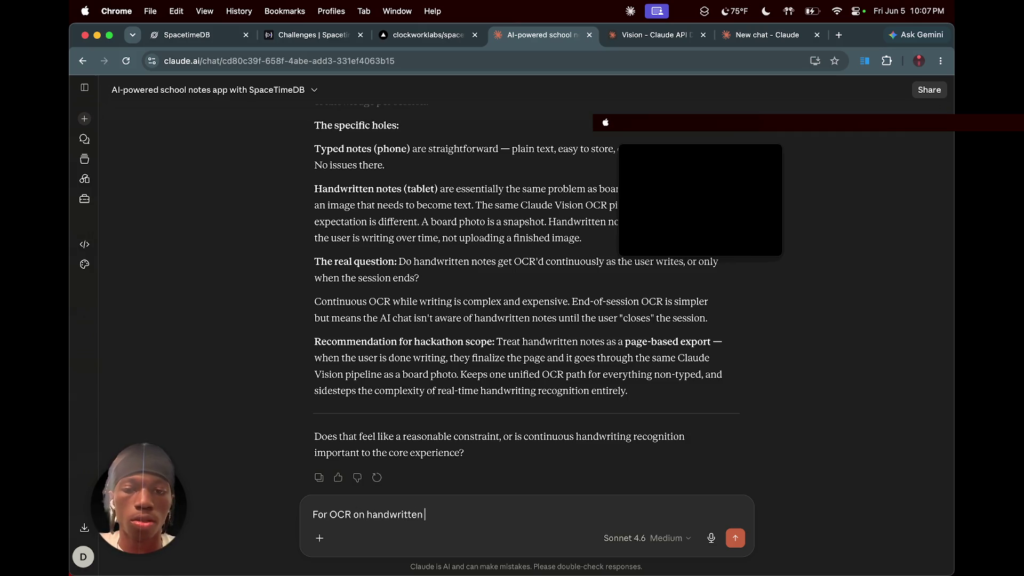
text(there should be a )
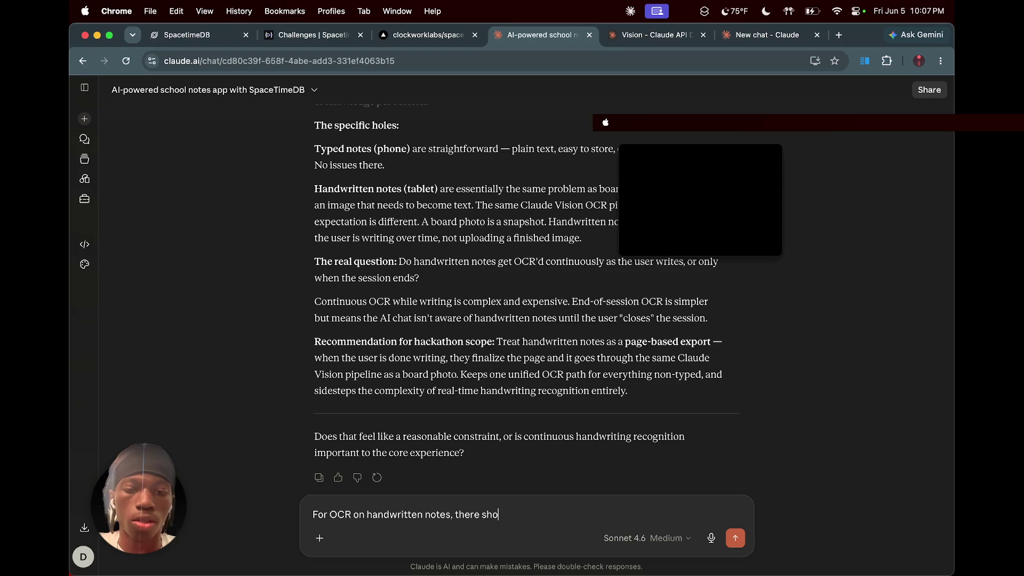
text("save)
text(" button )
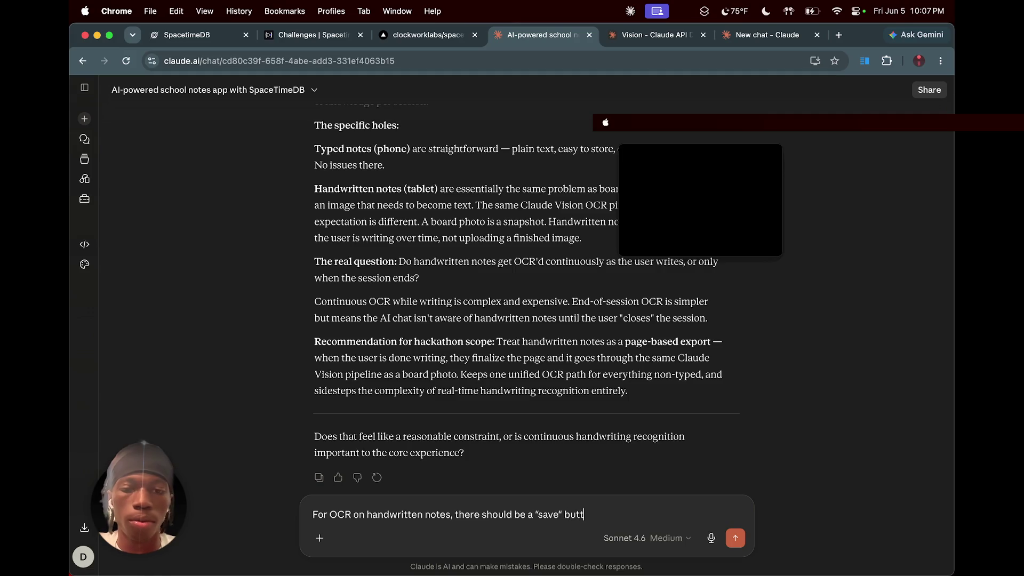
text(to then )
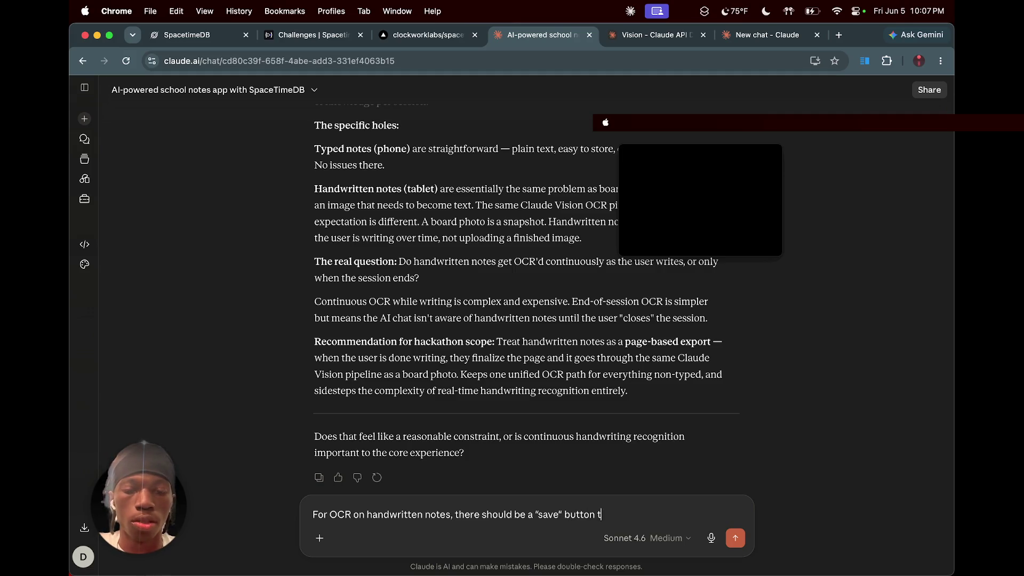
text(capture and be)
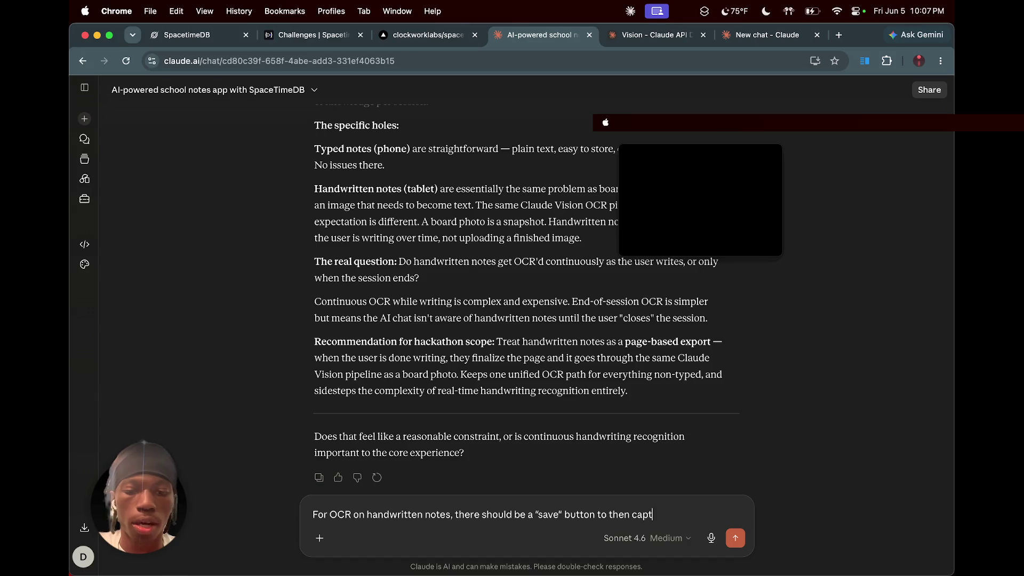
text( used )
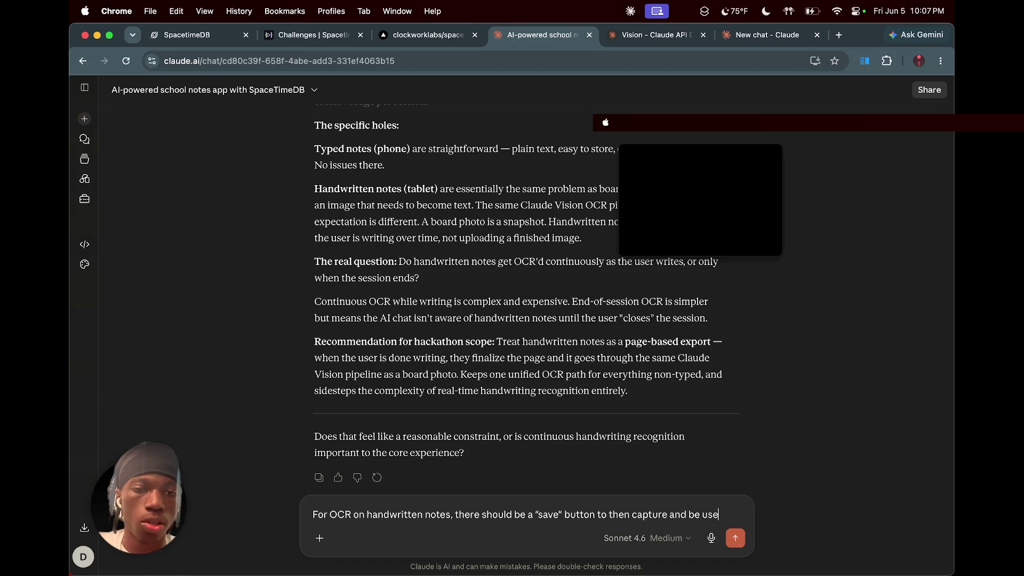
text(in)
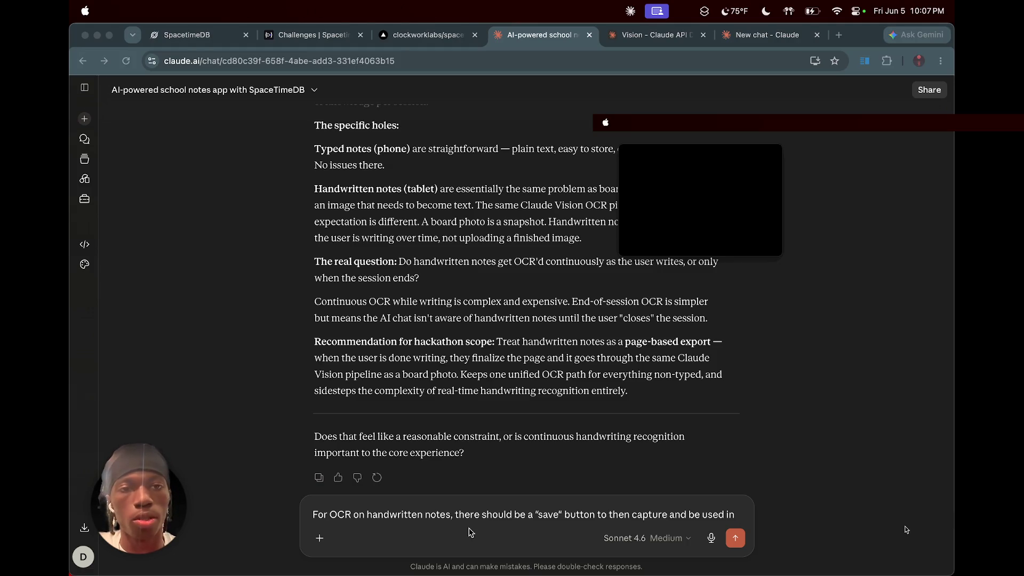
click(469, 530)
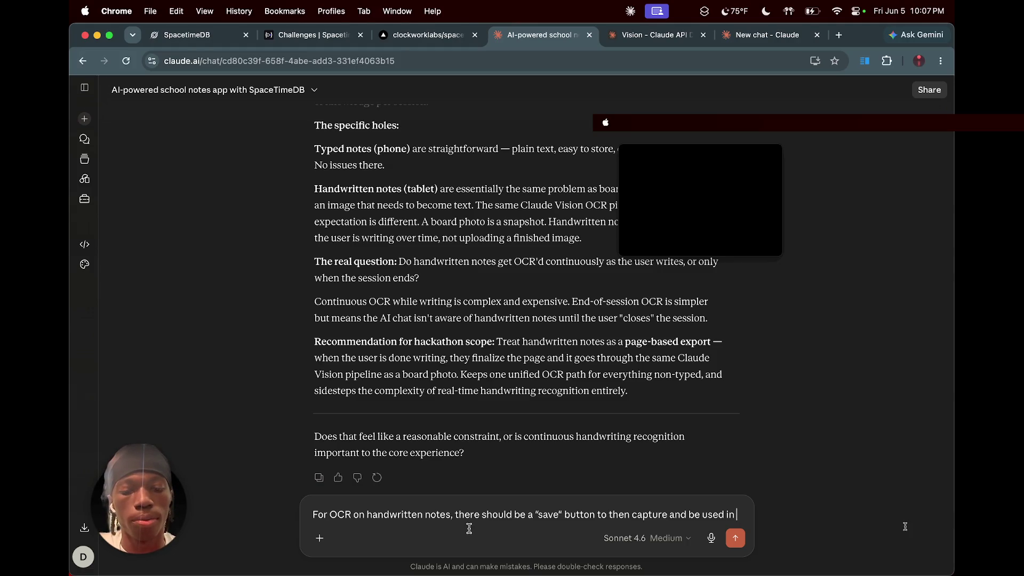
key(BackSpace)
key(BackSpace)
text(for context. )
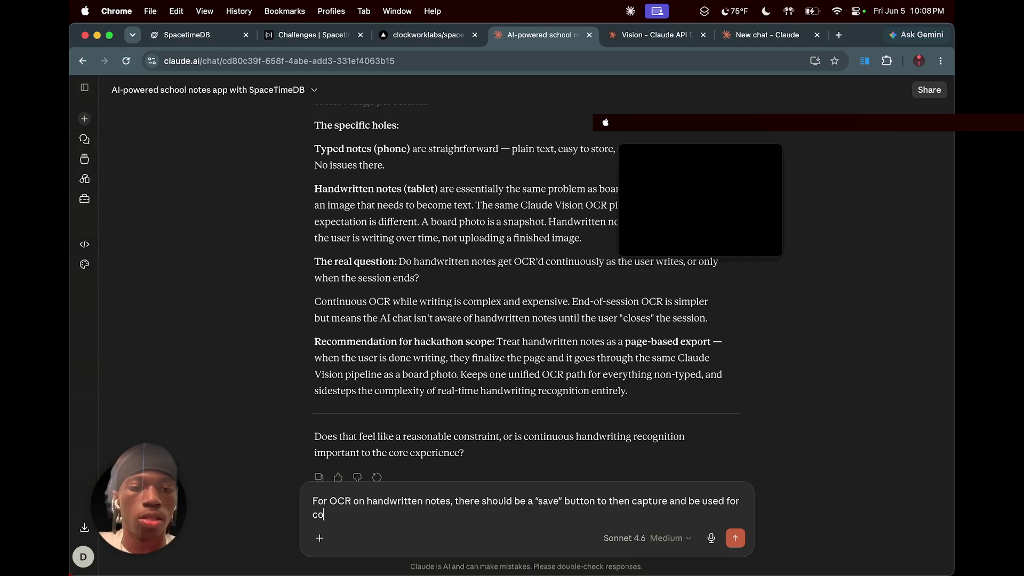
text(I want the)
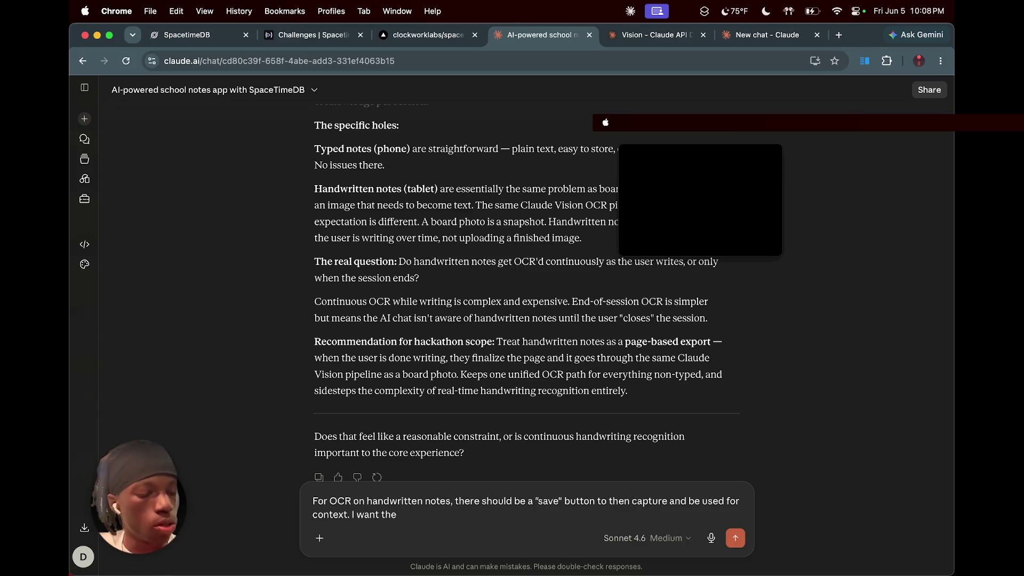
text( notes)
Add that handwritten strokes should be live via SpacetimeDB so two iPads share a page, then send
key(alt+shift+Left)
text(handwritten stored)
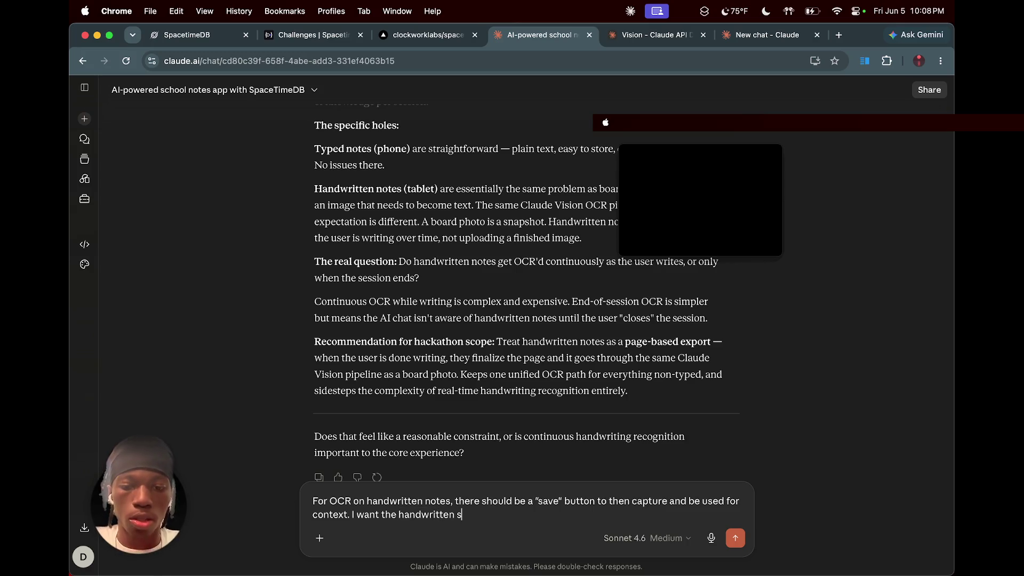
key(BackSpace)
key(BackSpace)
key(BackSpace)
text(rokes in notes to be)
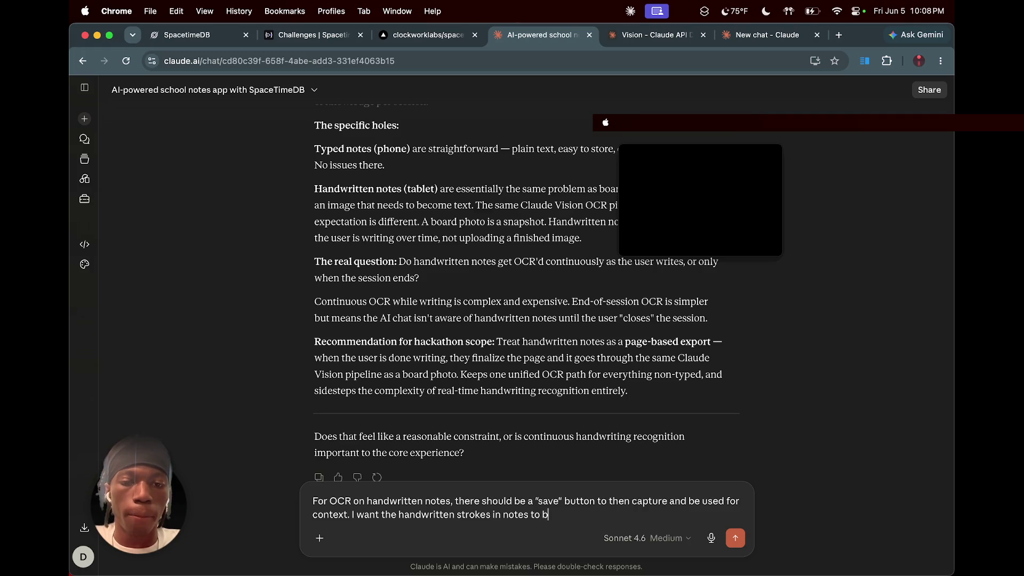
text( live via spacetimedb as well)
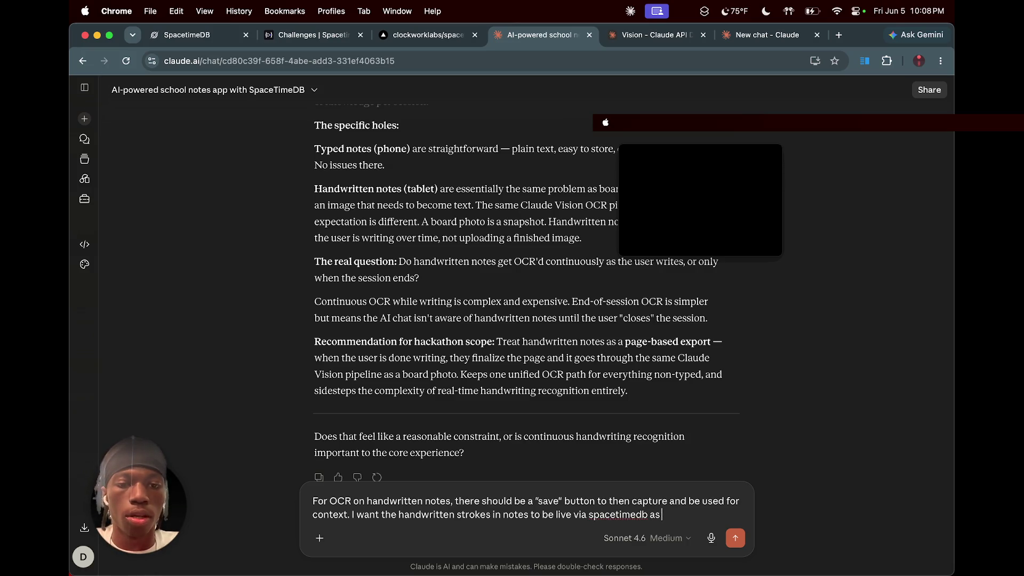
text( so)
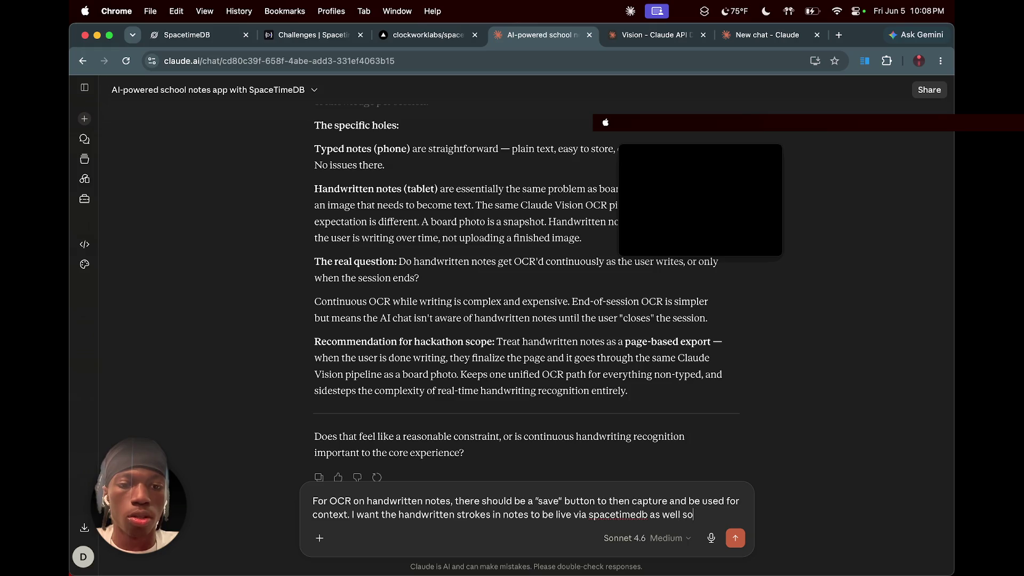
key(BackSpace)
key(BackSpace)
key(BackSpace)
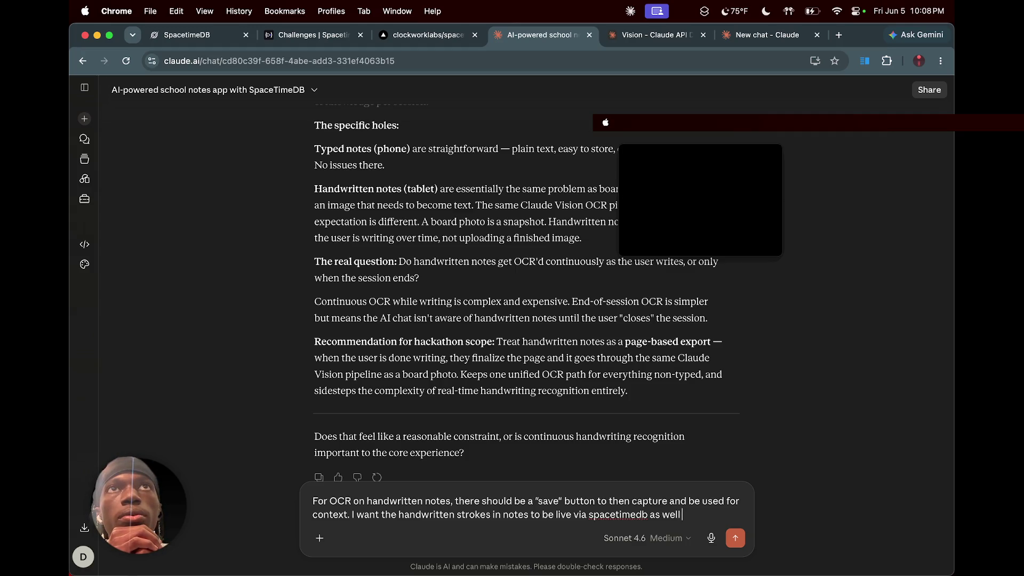
text(and)
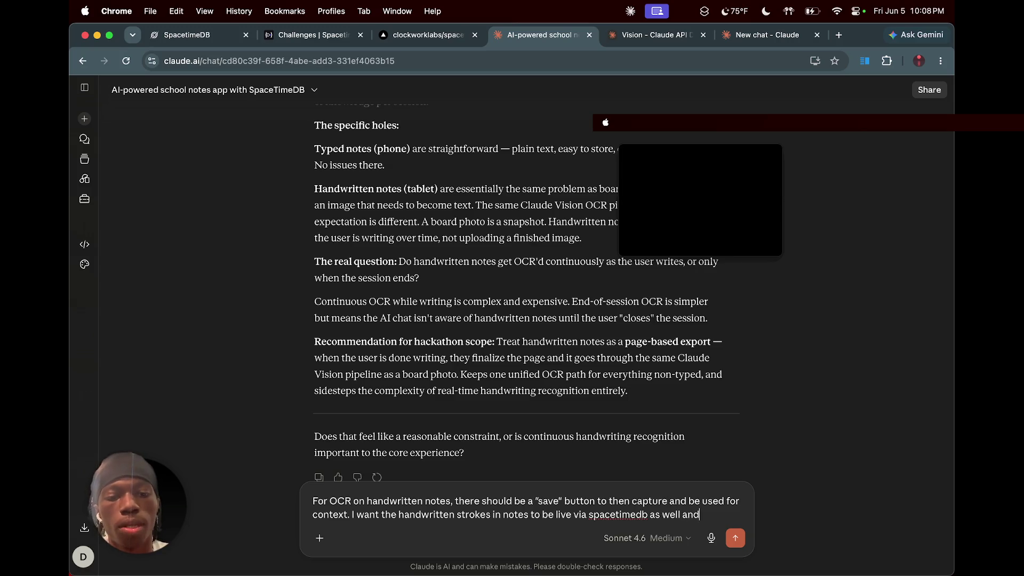
text( users on t)
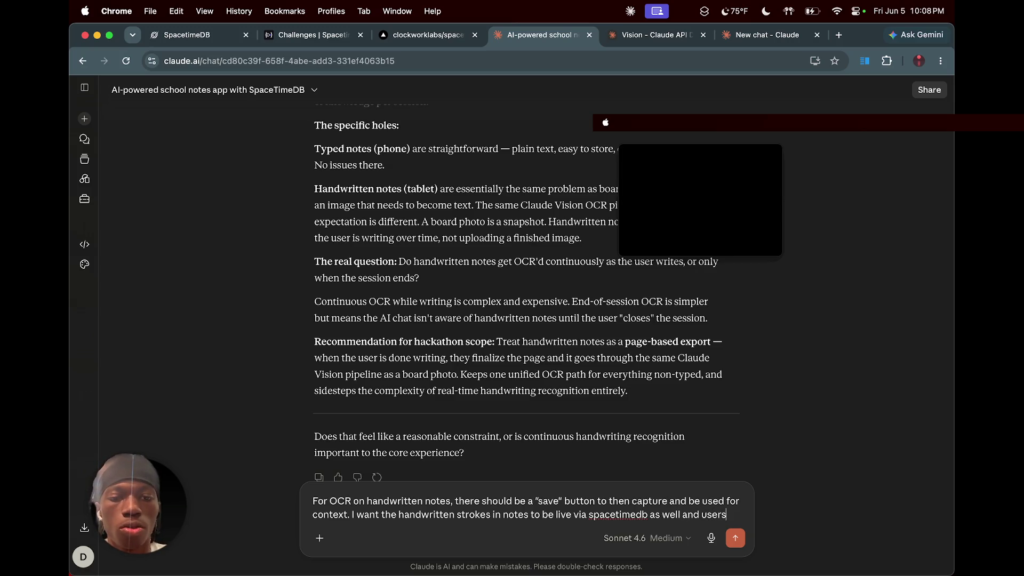
key(BackSpace)
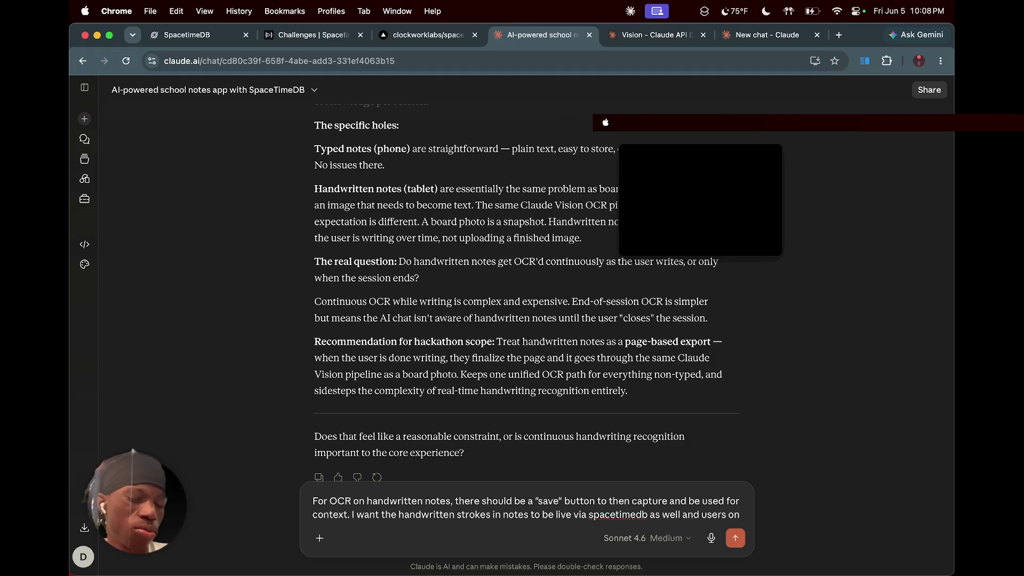
text(two ipads could )
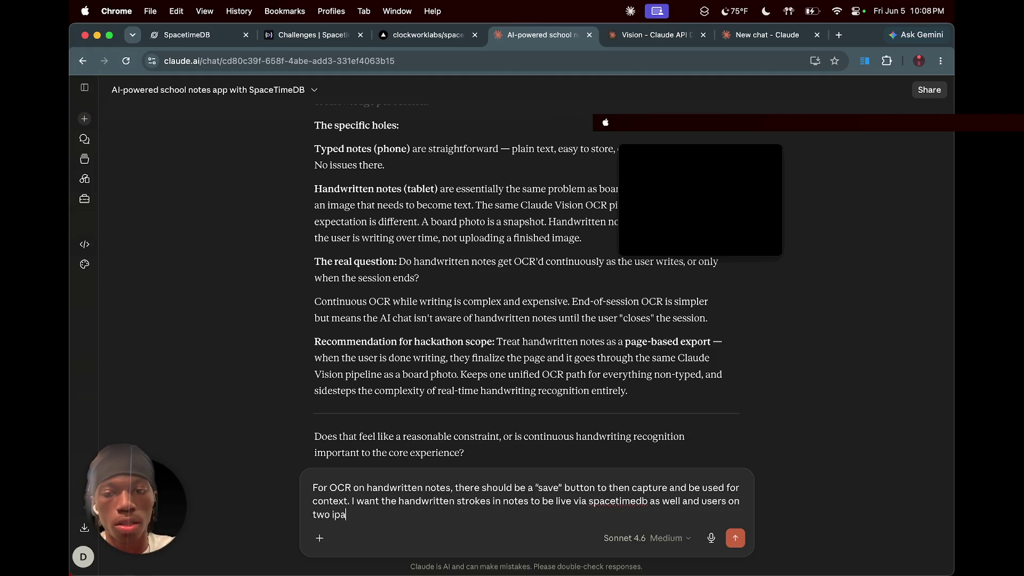
text(even write on the )
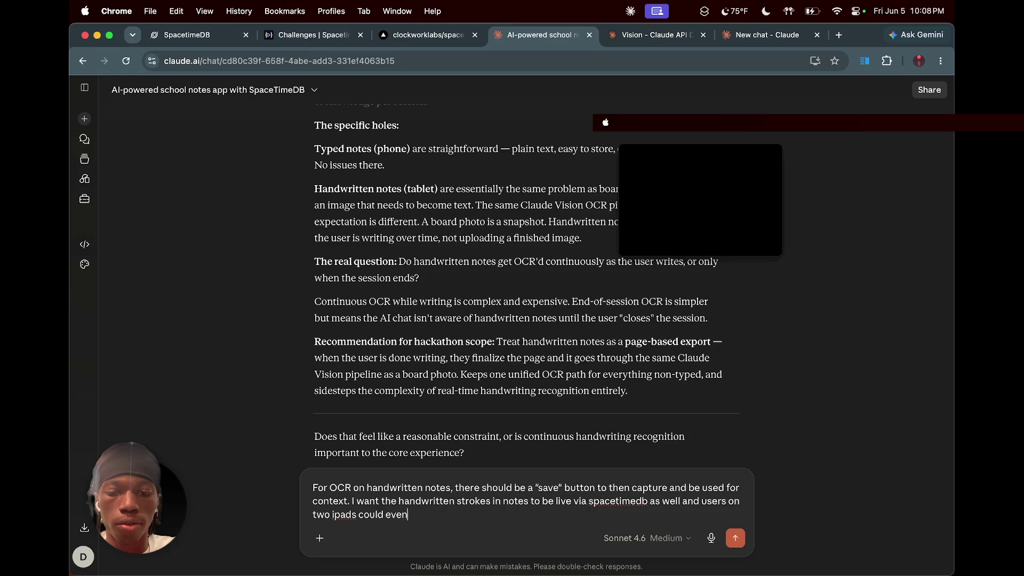
text(same)
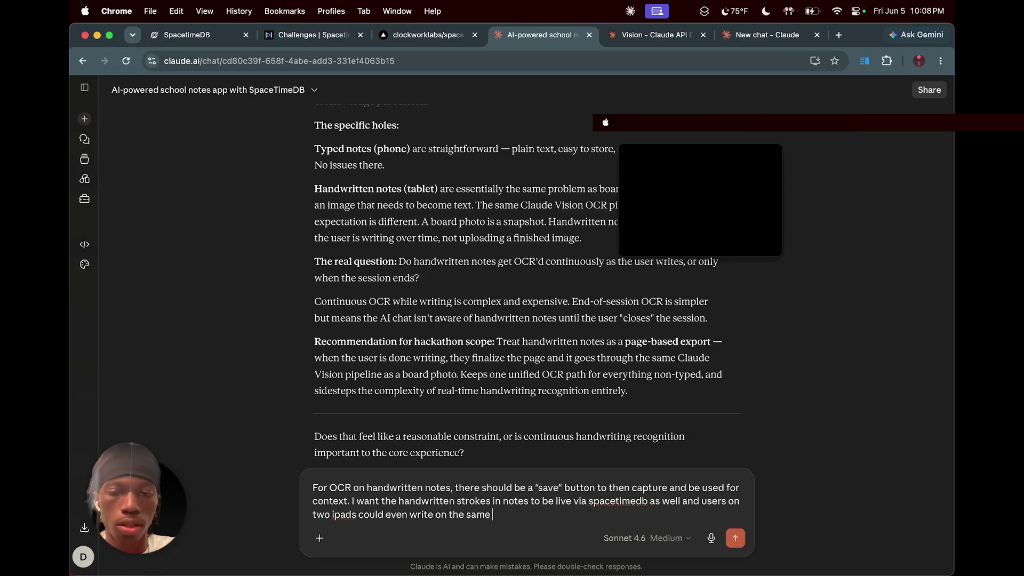
text( n)
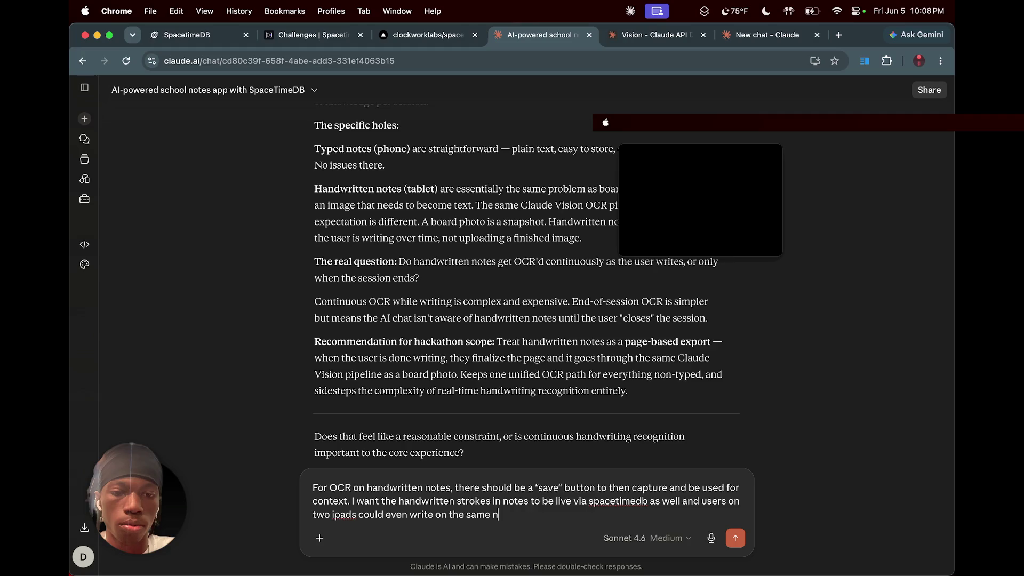
key(BackSpace)
text("paper)
text(")
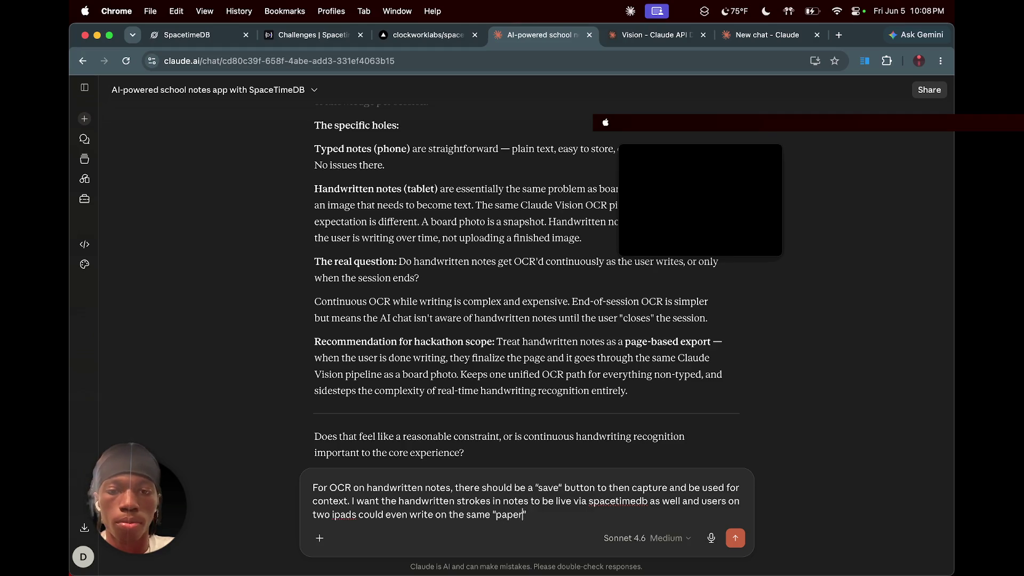
key(shift+alt+Left)
text(page)
key(Return)
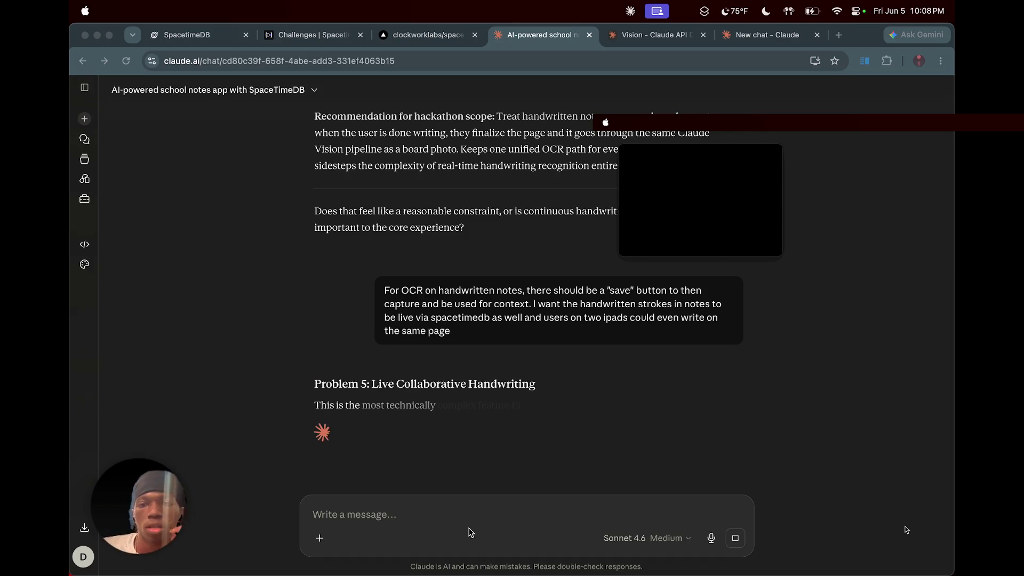
Read Claude's Problem 5 reply on stroke events, then begin replying 'I want to do this as a native app'
click(469, 528)
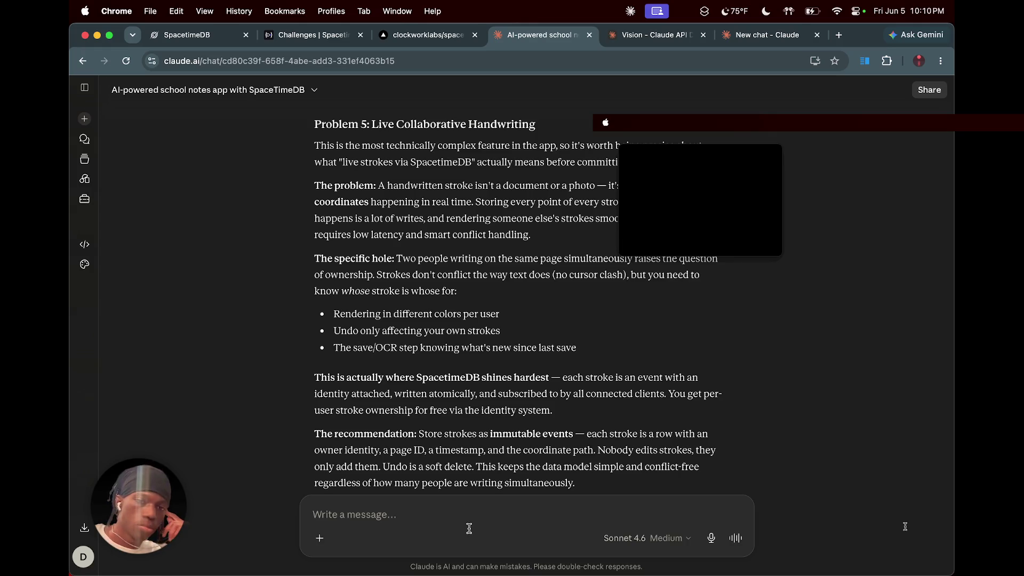
scroll(469, 528, down, 5)
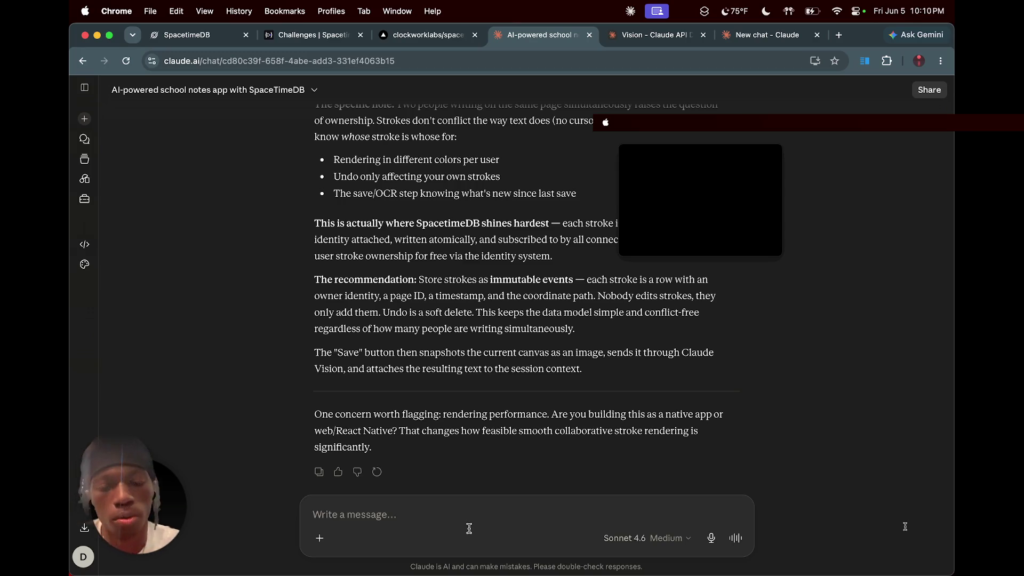
text(I want to do th)
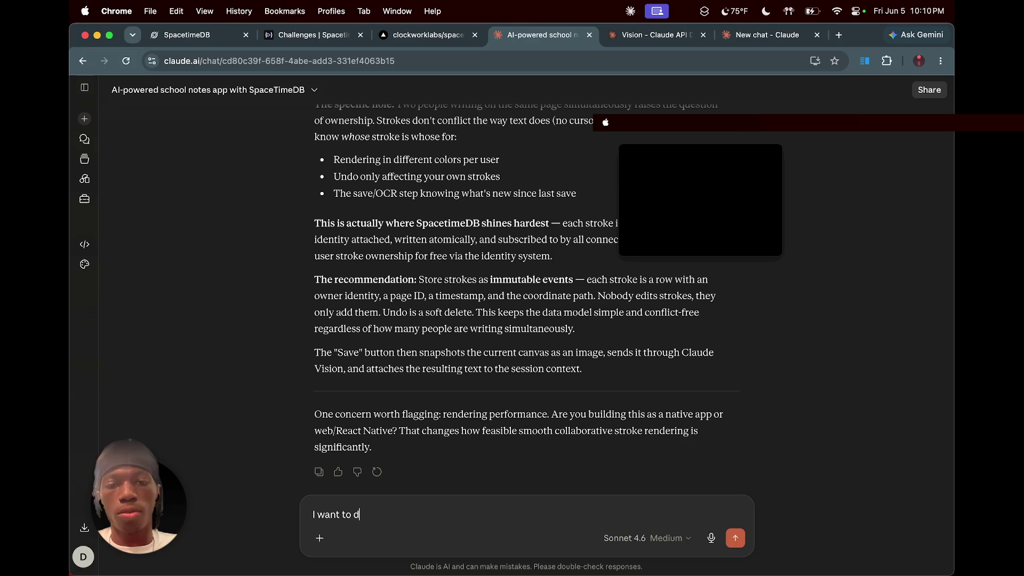
text(is as a )
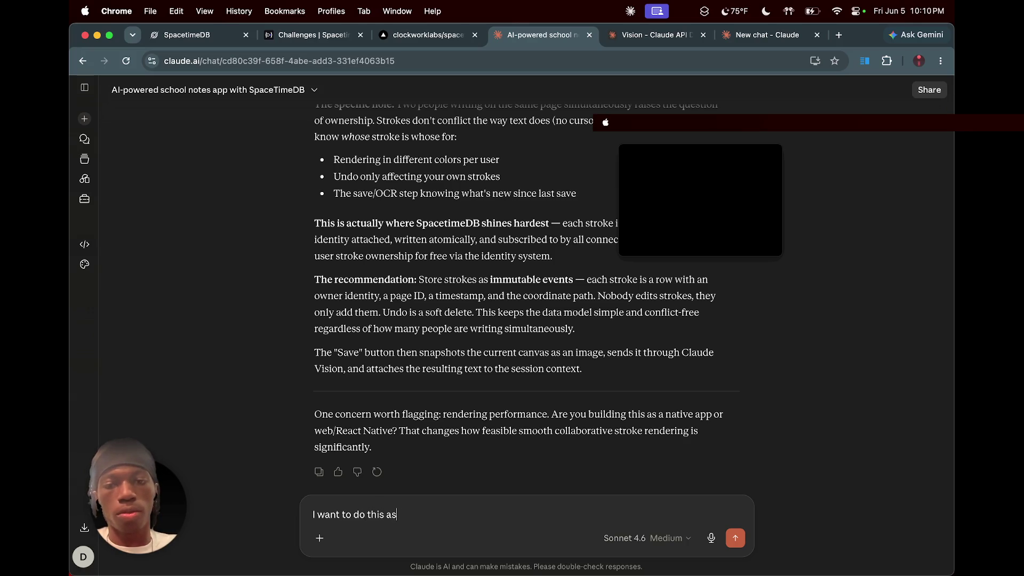
text(native app,)
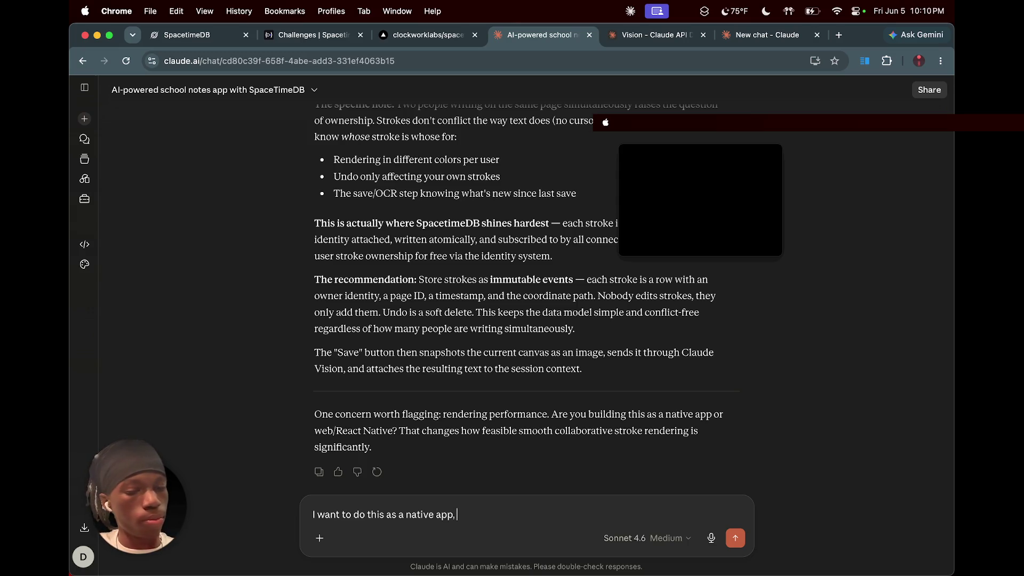
text( the)
Continue the reply: strokes needn't be live but show to all other users after each pen-down to pen-up
key(BackSpace)
key(BackSpace)
key(BackSpace)
text(the strokes do not )
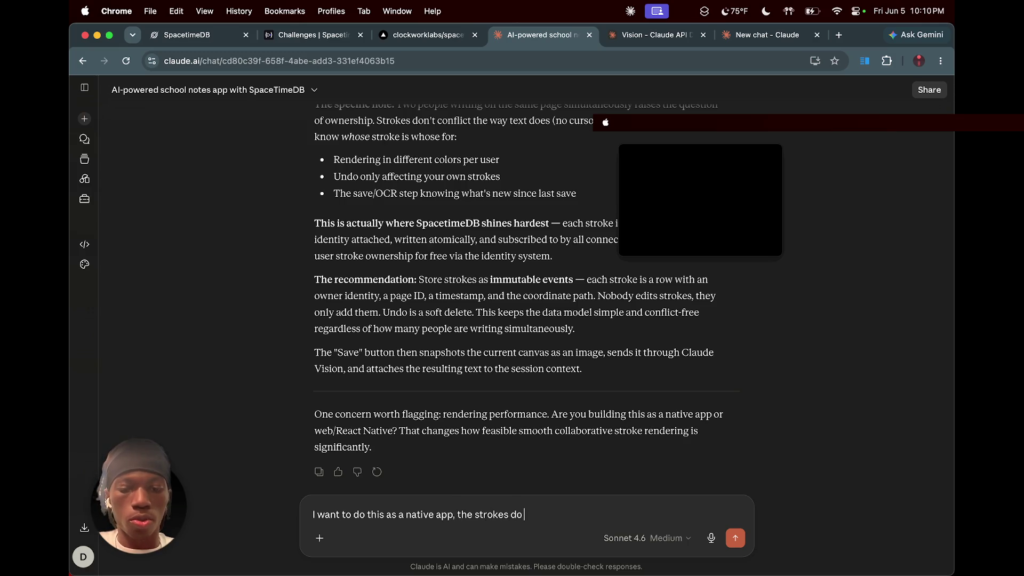
text(have to be live b)
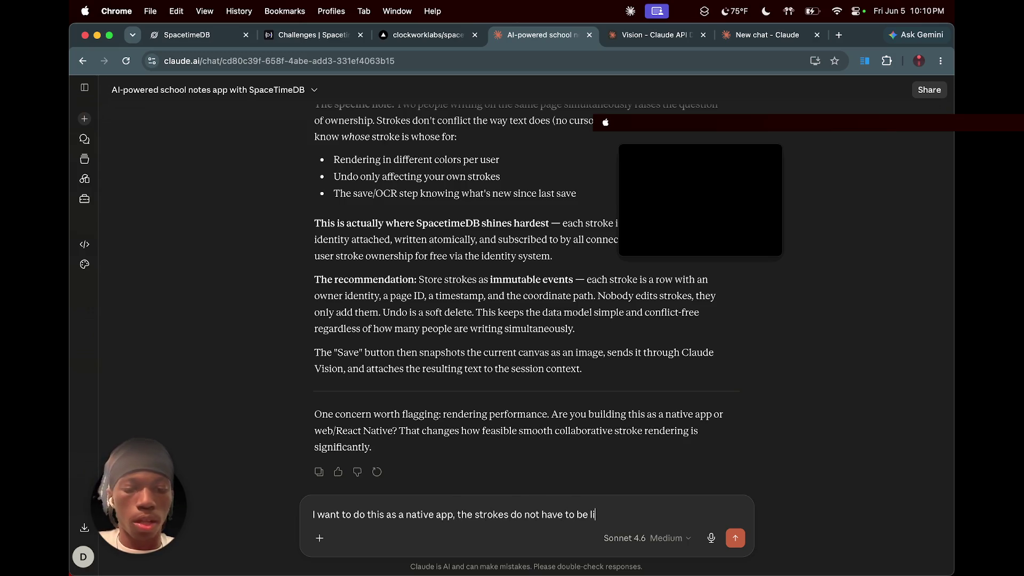
text(ut after it)
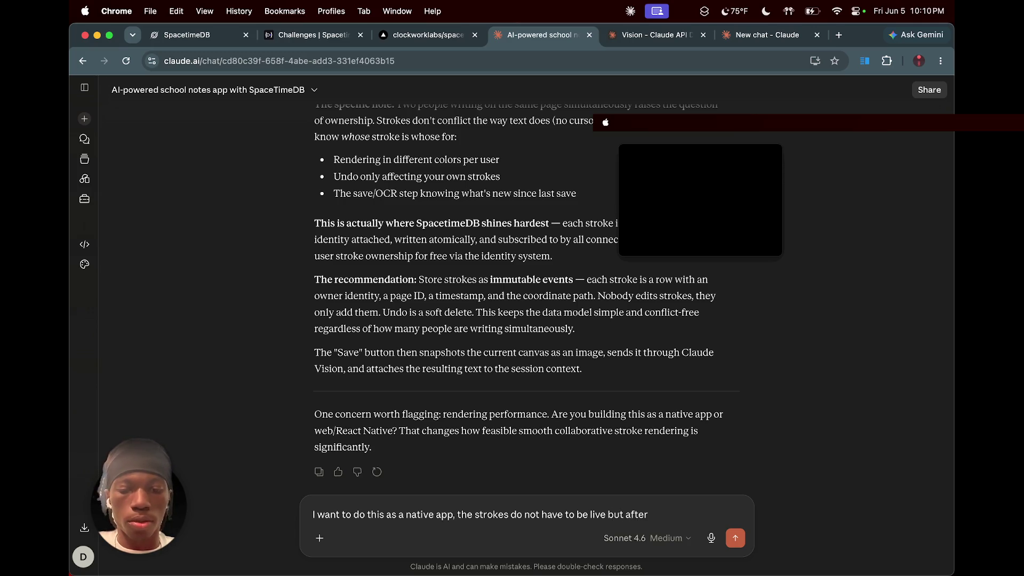
text( ends (p)
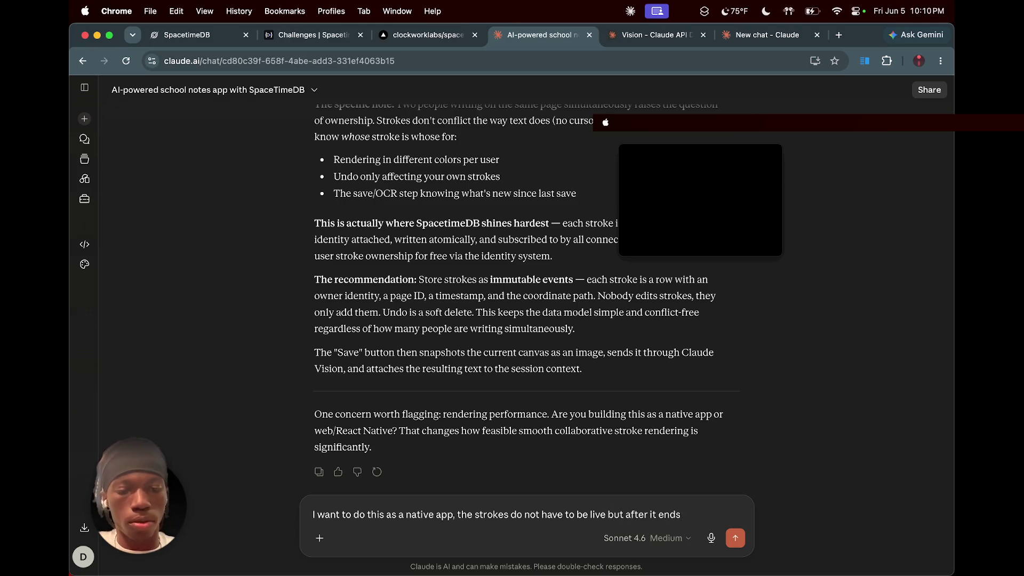
text(en)
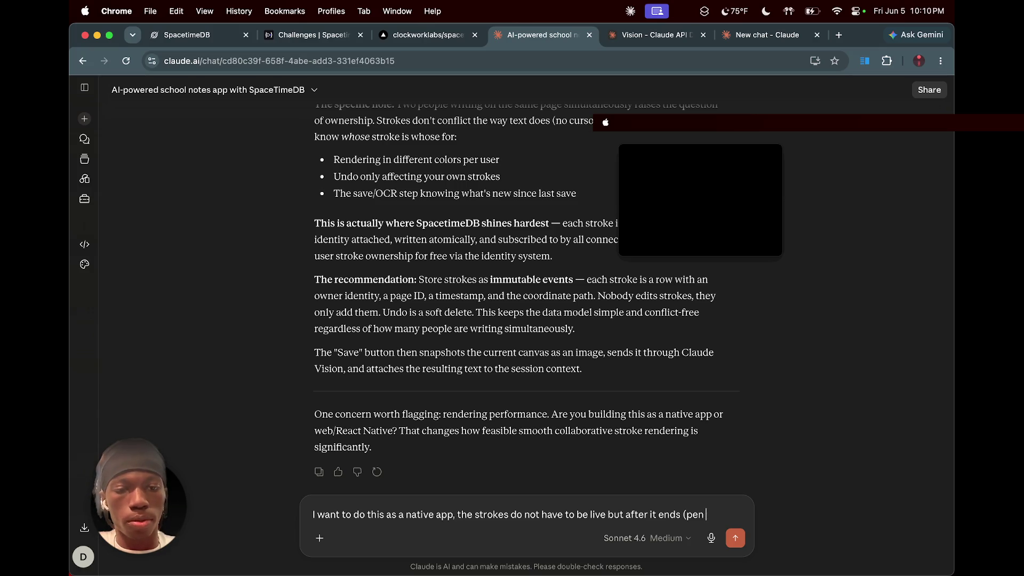
text( down -> t)
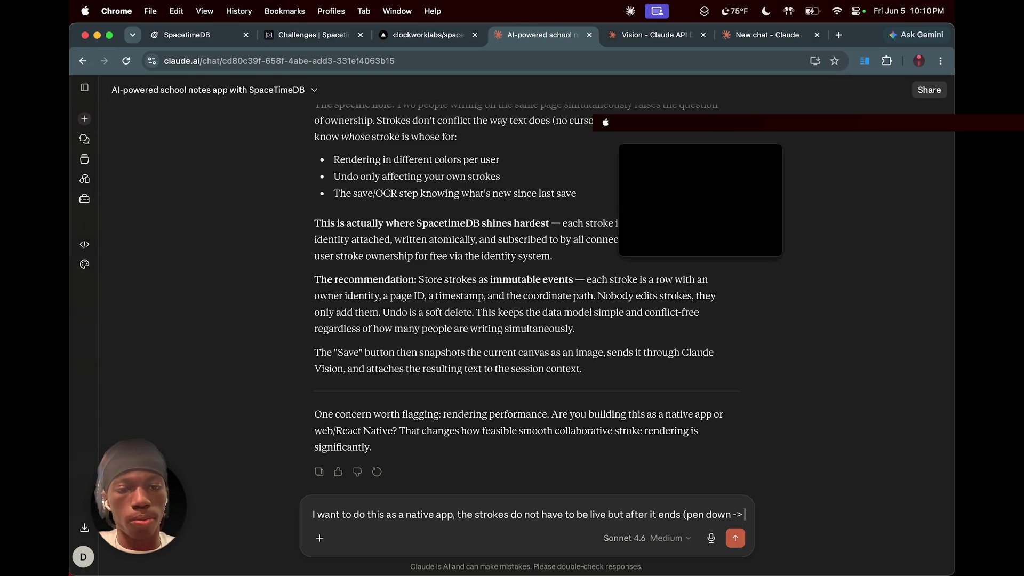
key(BackSpace)
text(pen up)
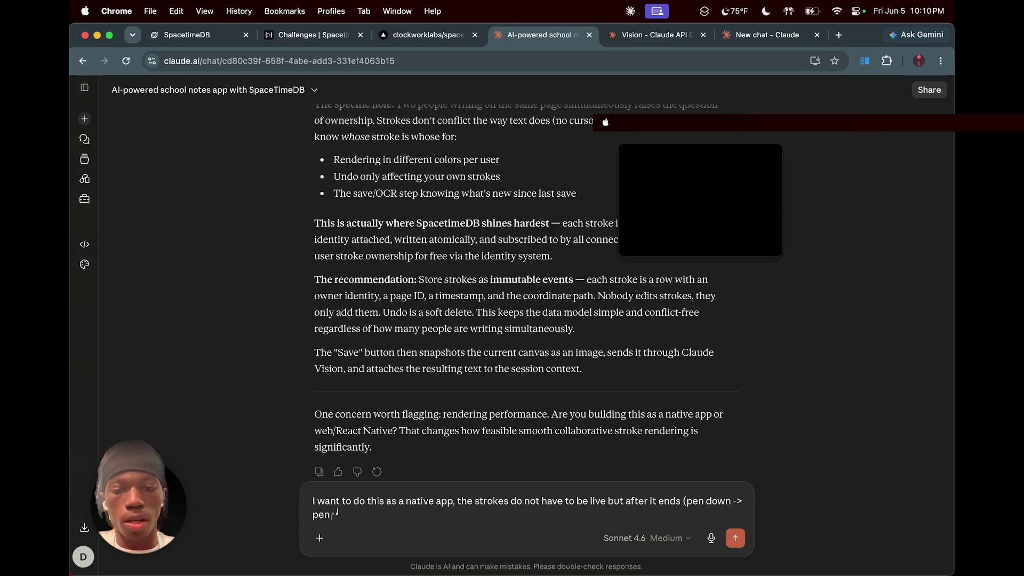
text())
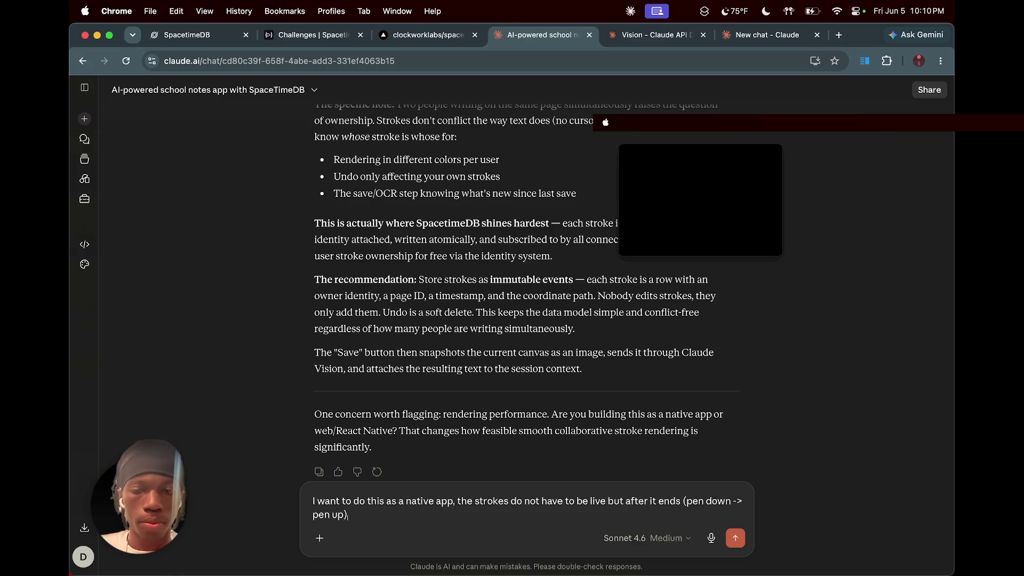
text( then it should show for all other users.)
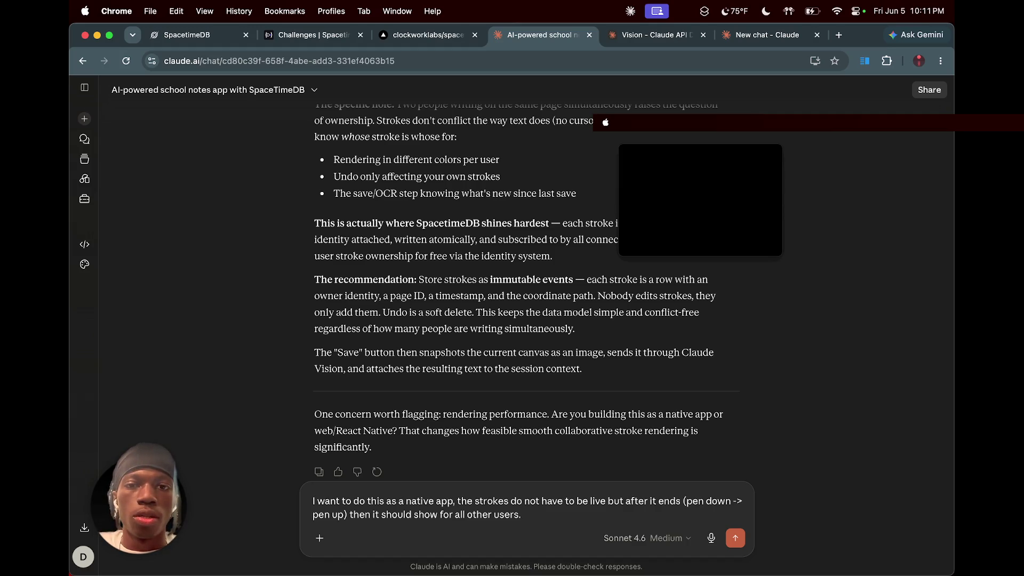
scroll(921, 407, up, 4)
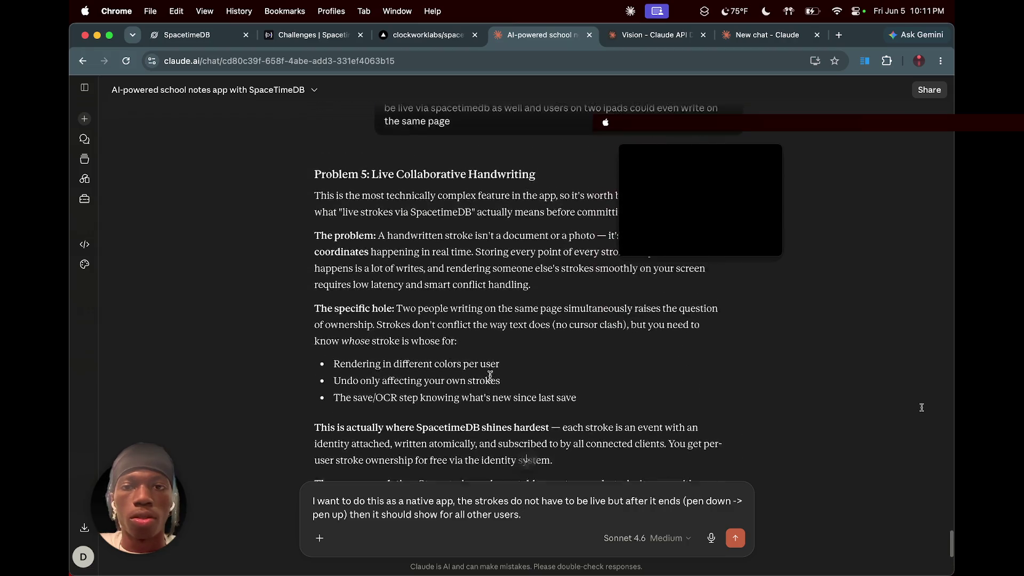
click(905, 344)
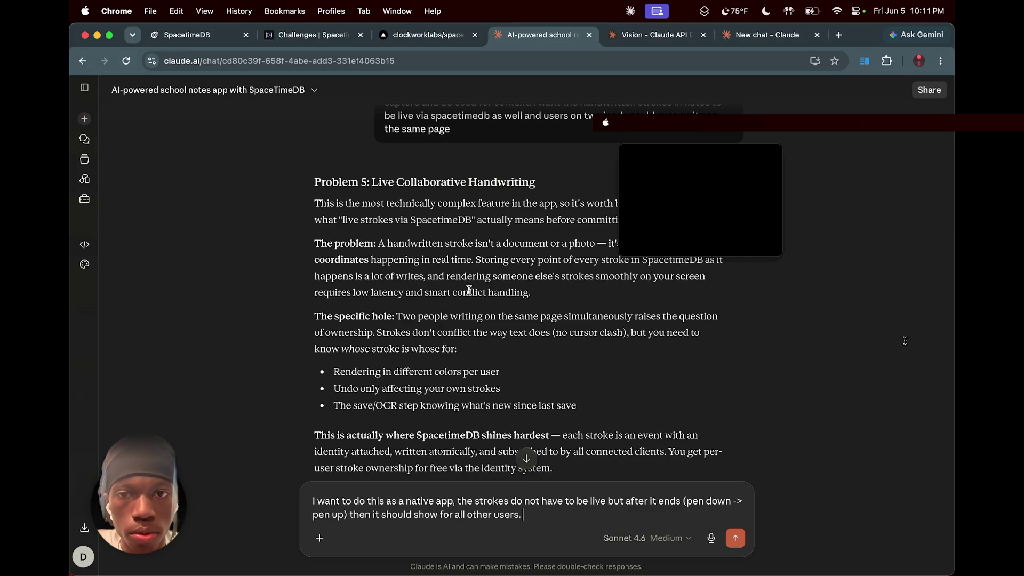
scroll(905, 340, down, 5)
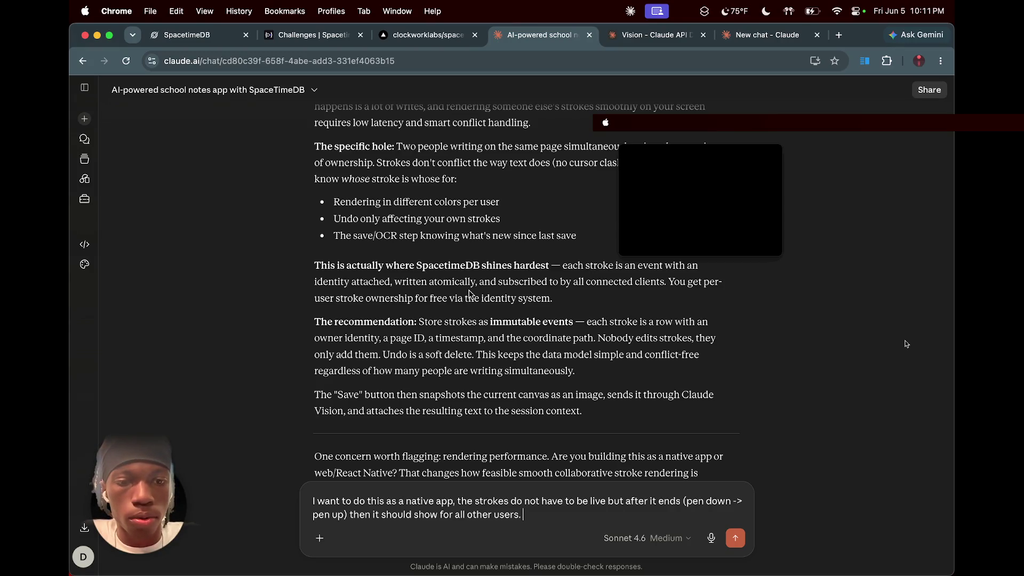
Add viewer-only SpacetimeDB stroke syncing, ask about a one-iPad demo via the Mac iOS simulator, and send
text(It should also)
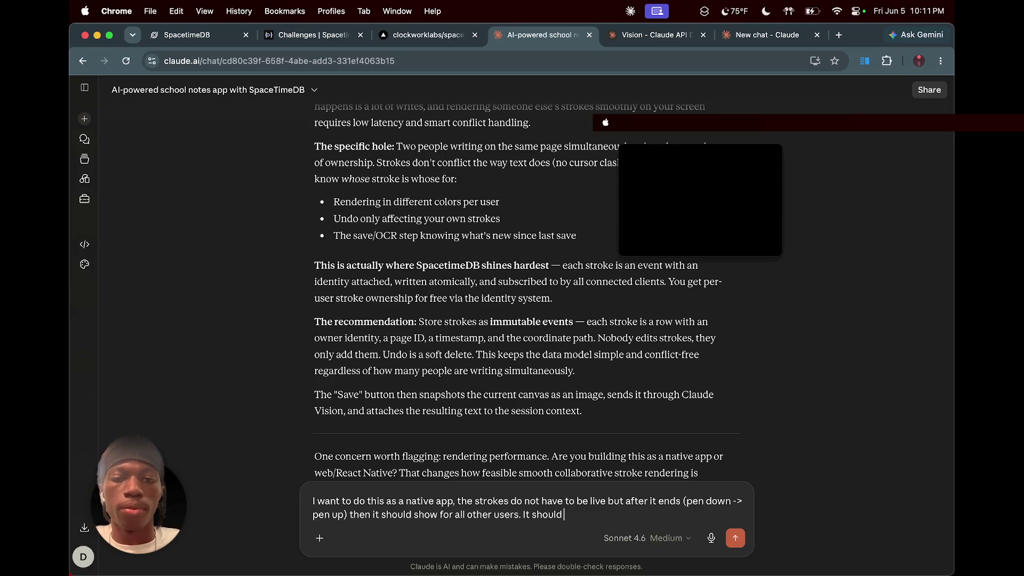
text( ONLY do thi)
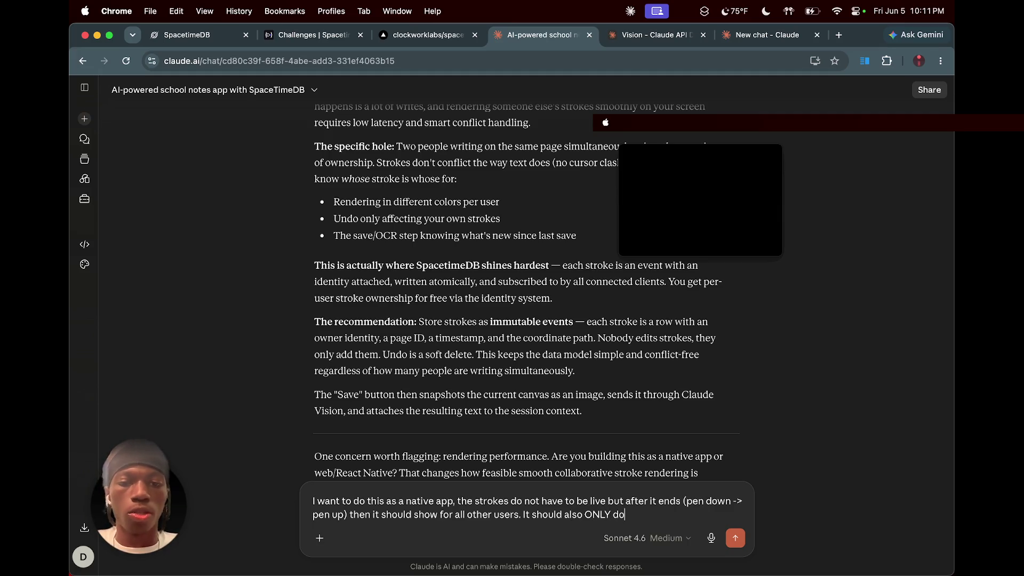
text(s and)
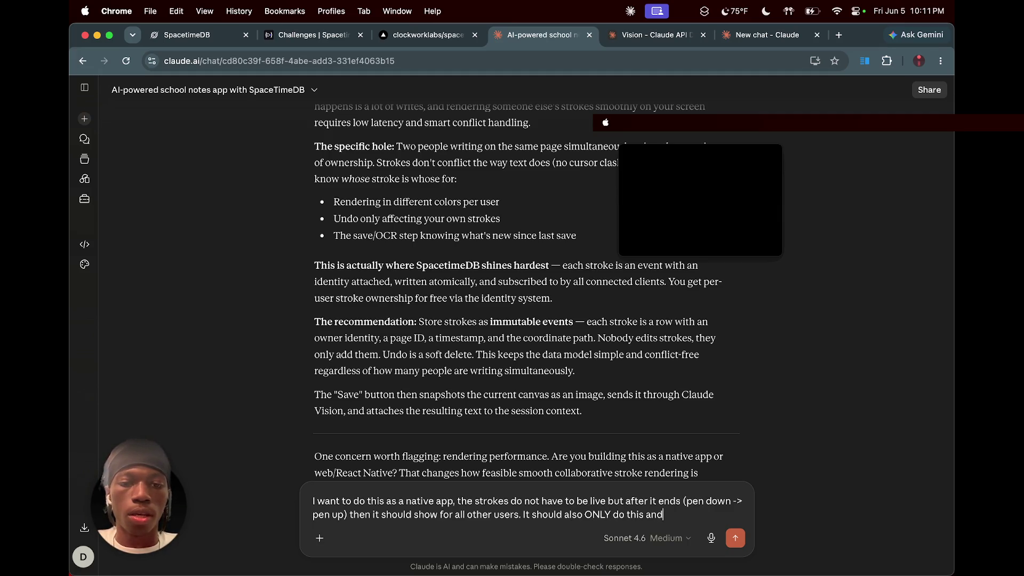
text( keep)
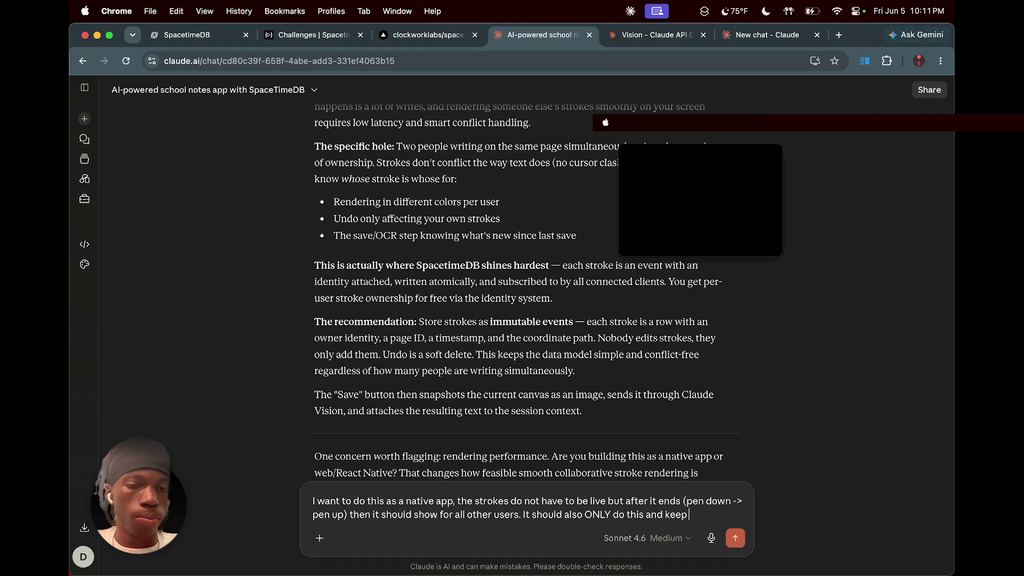
text( adding these stok)
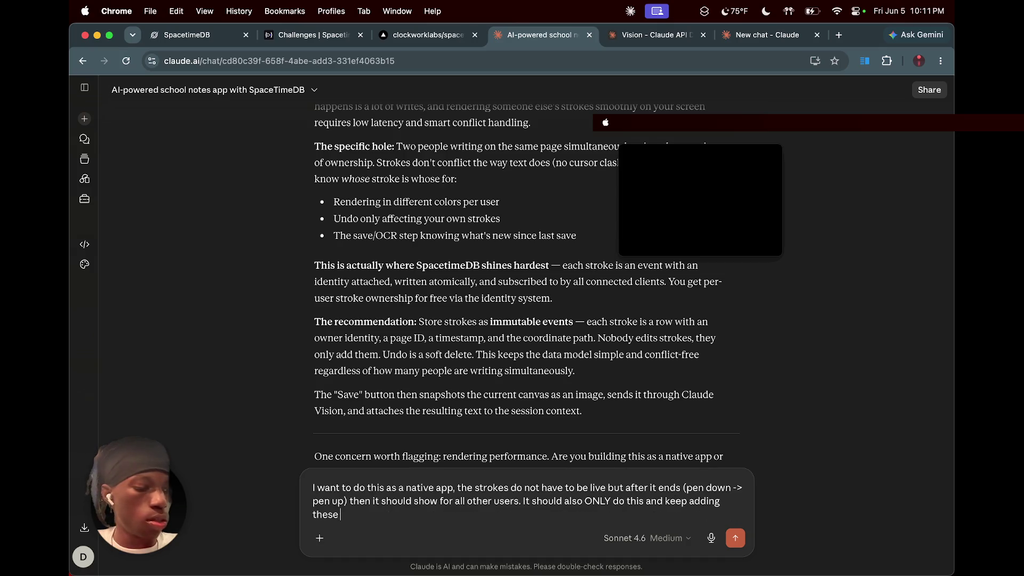
key(BackSpace)
key(BackSpace)
text(rokes v)
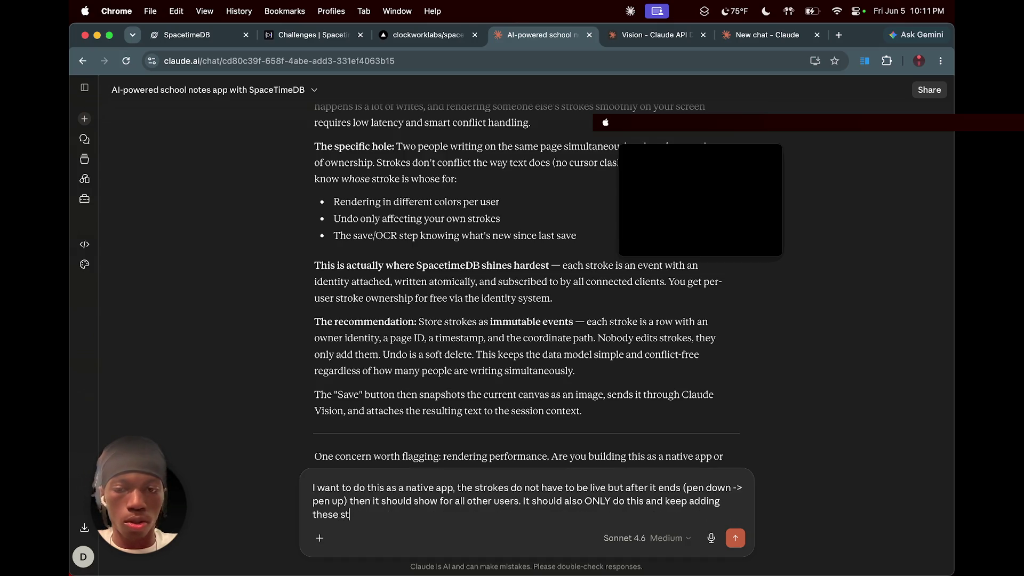
text(ia spacetimedb)
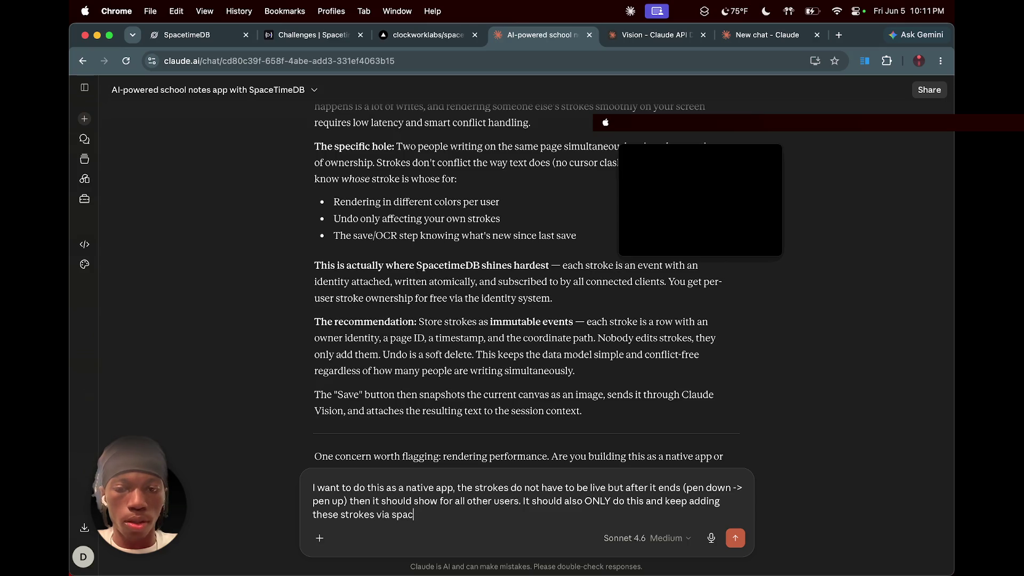
text( if )
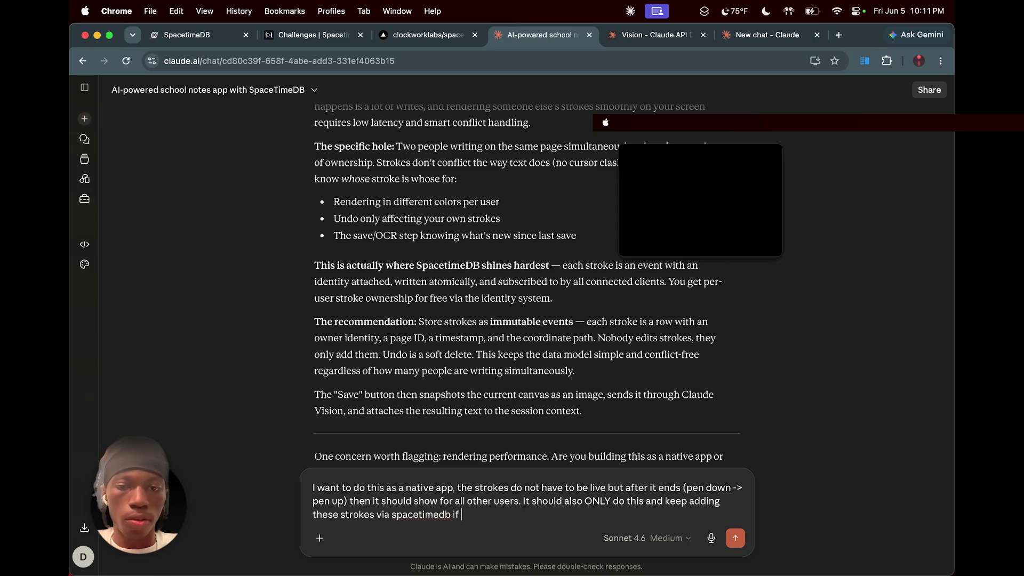
text(there are viewe)
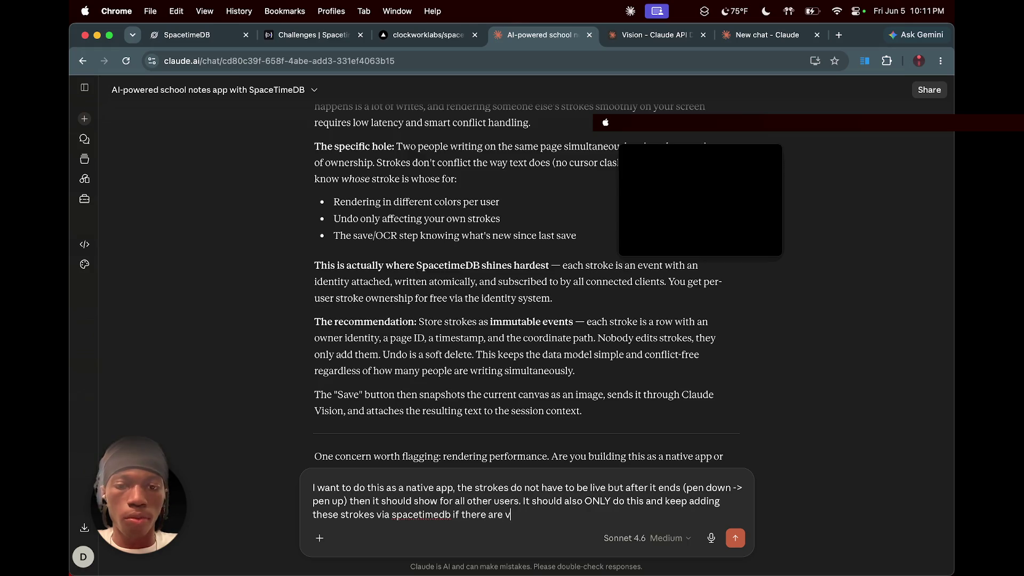
text(rs on the page)
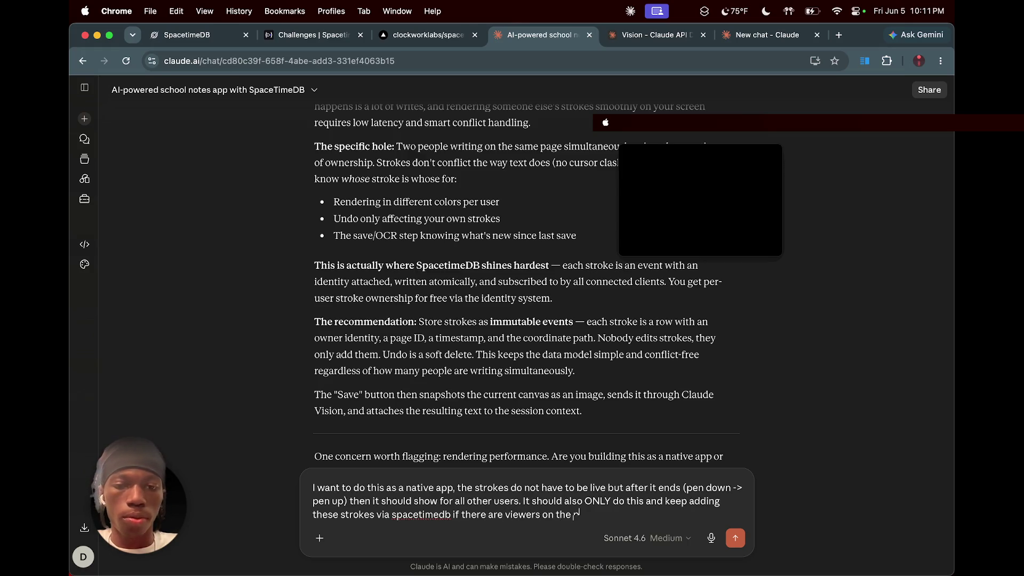
text(.)
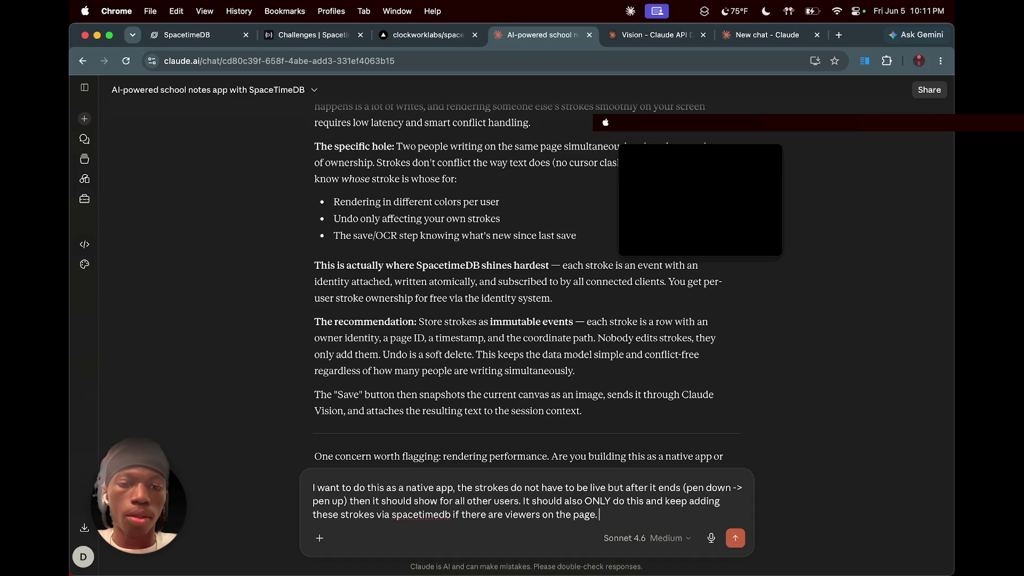
text( How)
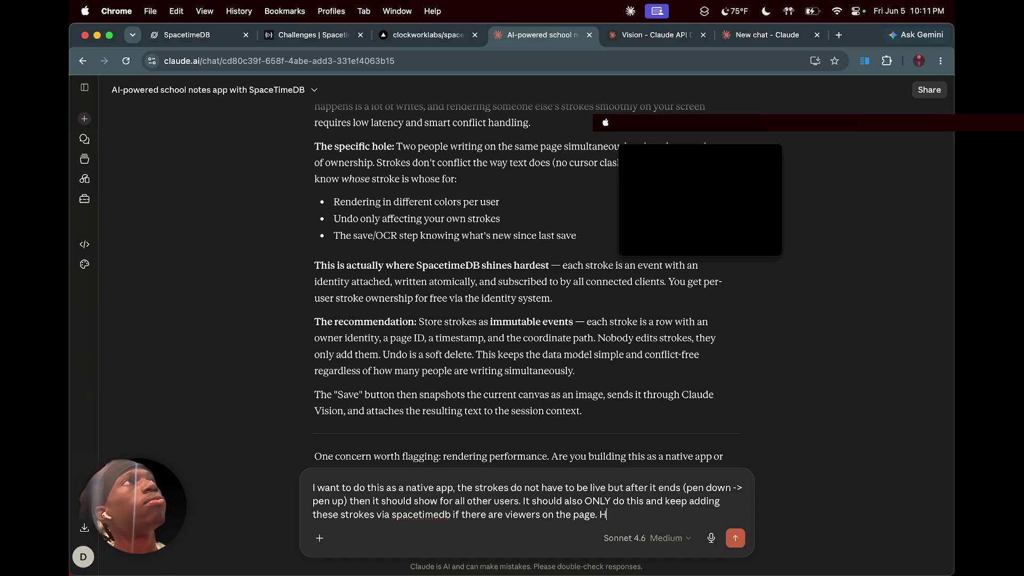
key(BackSpace)
key(BackSpace)
key(BackSpace)
text(Also, how would I be ab)
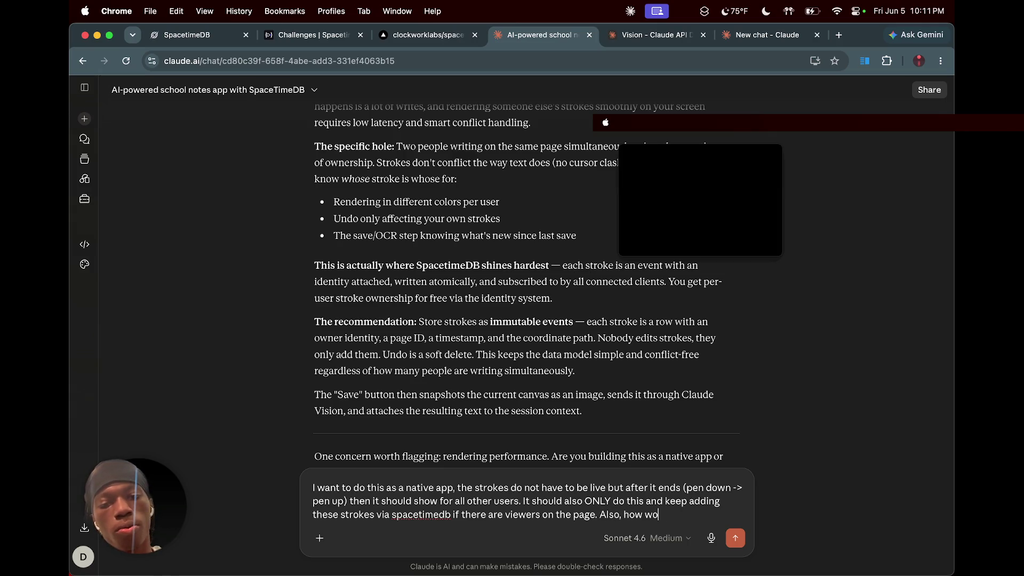
text(le to demo this)
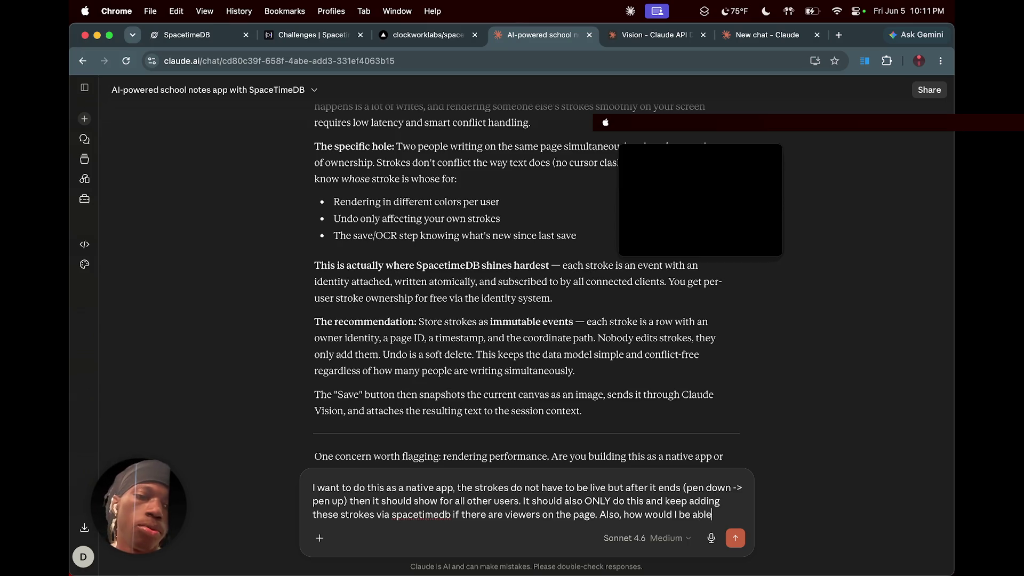
text( via)
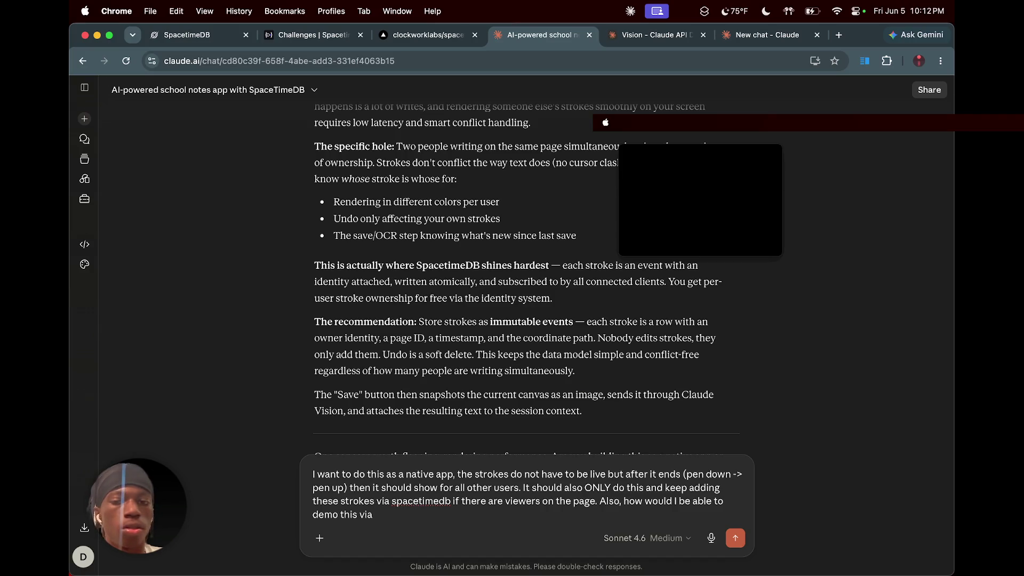
key(alt+shift+Left)
key(alt+shift+Left)
text(with only)
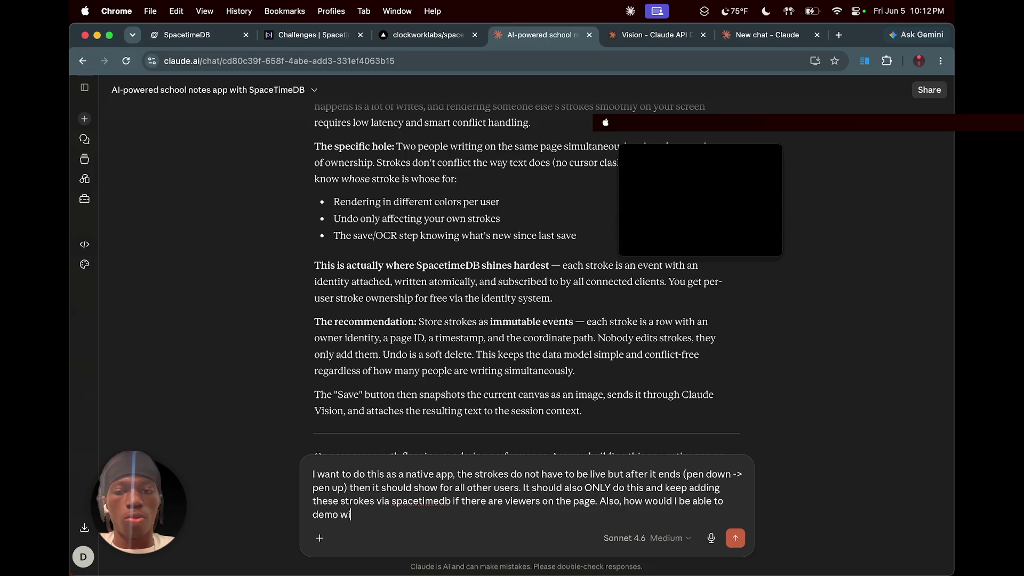
text( one)
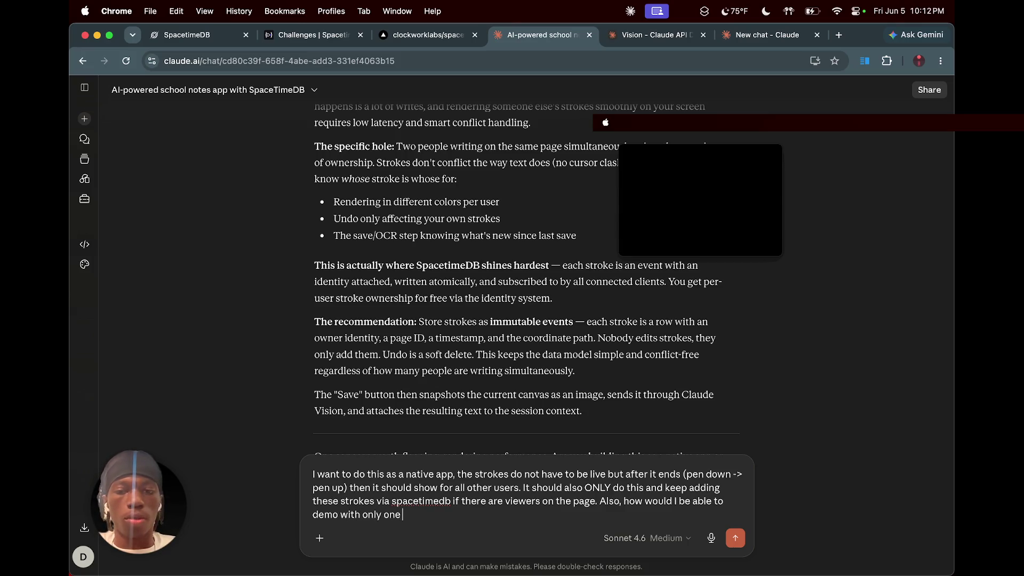
text( ipad? Could )
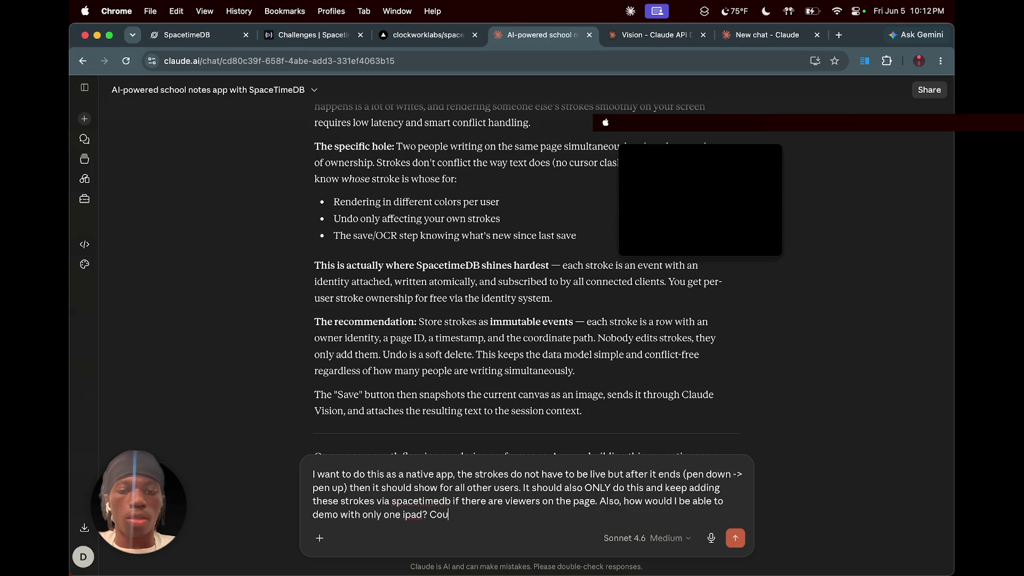
text(I use i)
text(os simulato)
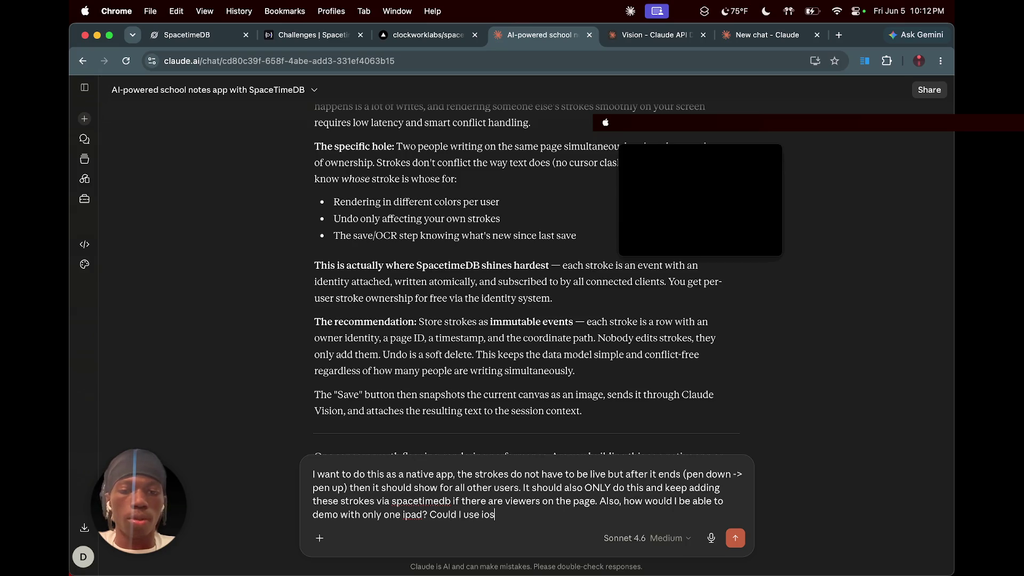
text(r on my)
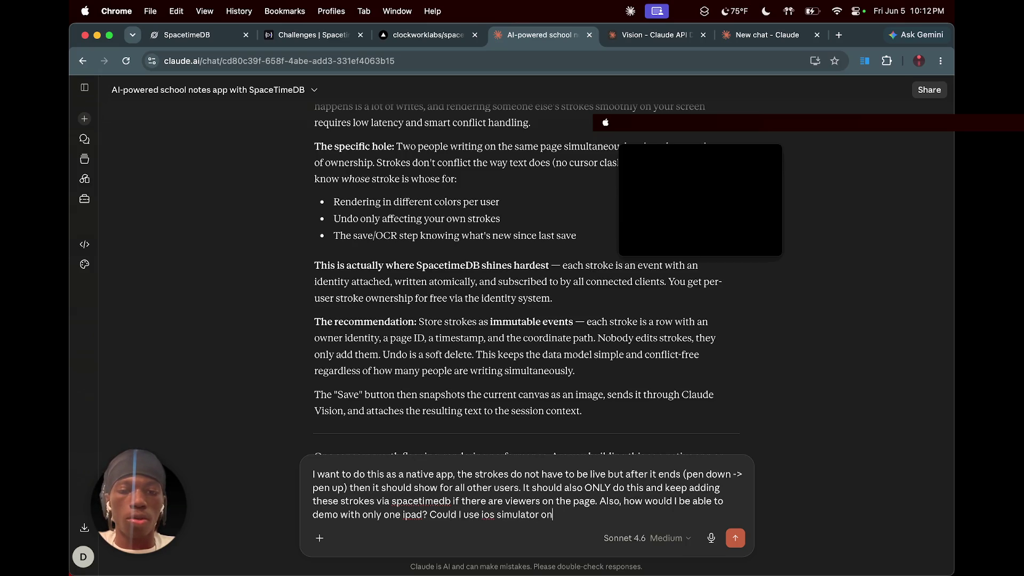
text( mac?)
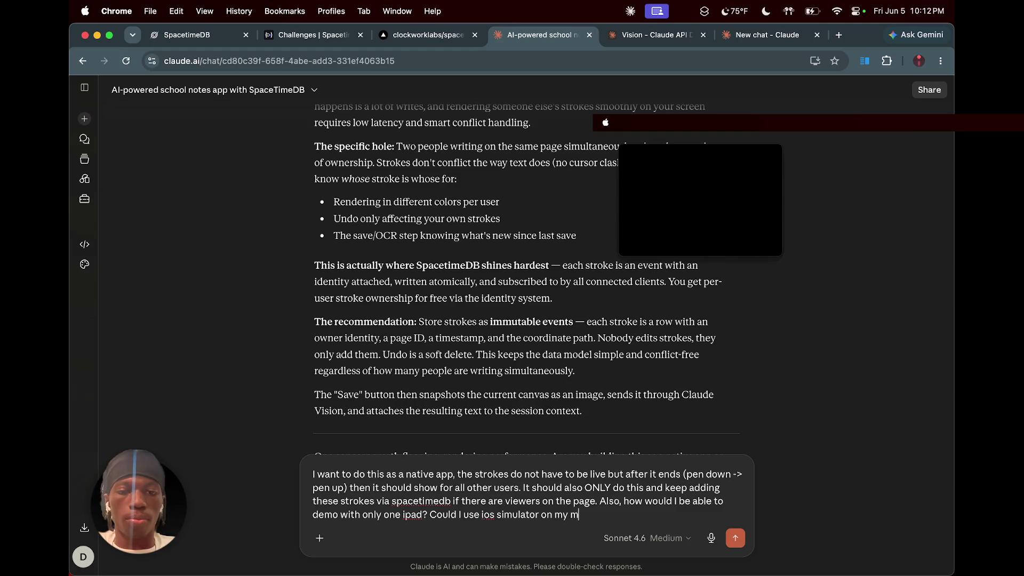
key(Return)
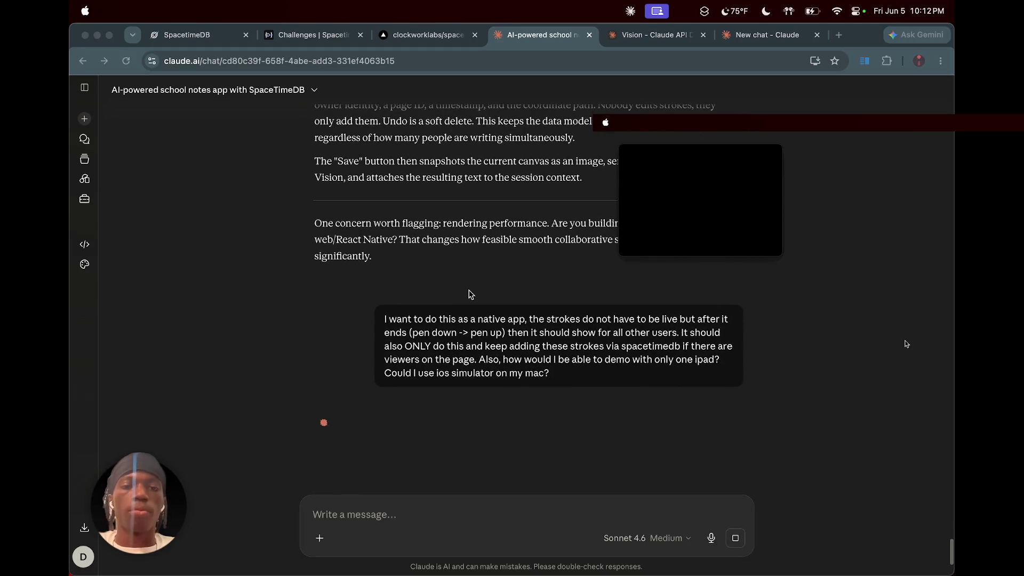
Scroll through Claude's reply recommending the physical iPad plus the Mac iOS simulator for the demo
click(922, 226)
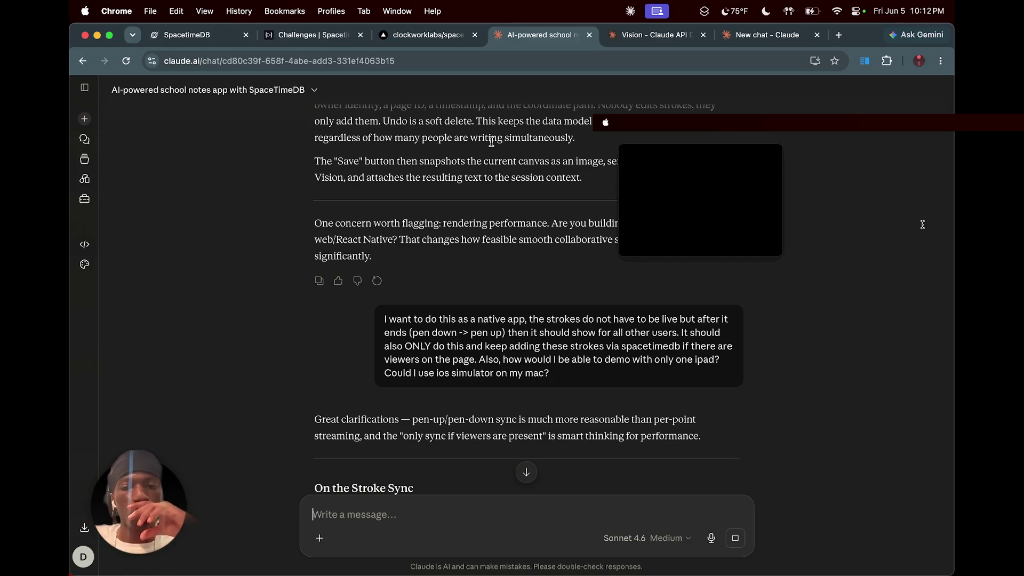
scroll(491, 141, down, 2)
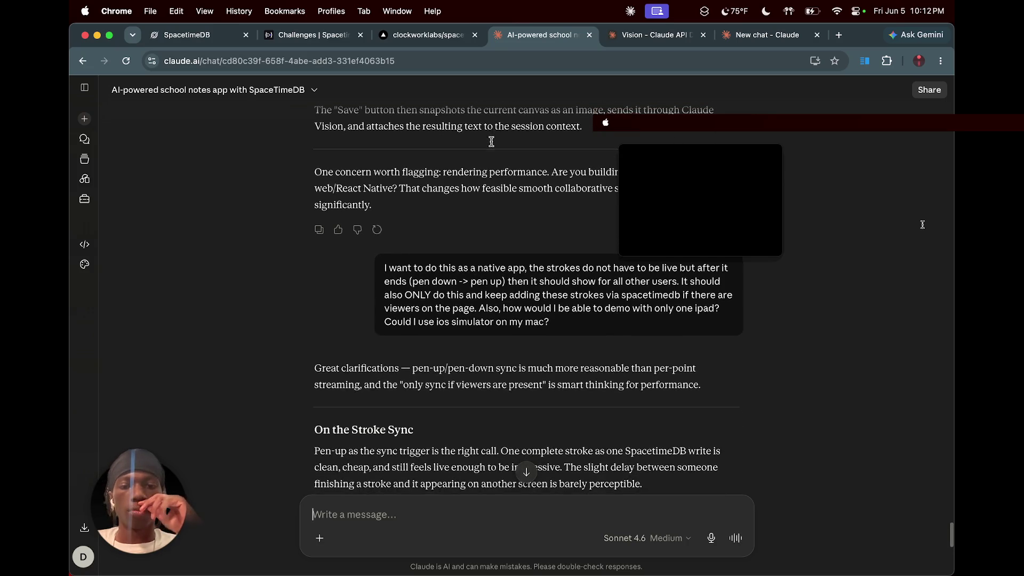
scroll(491, 144, down, 5)
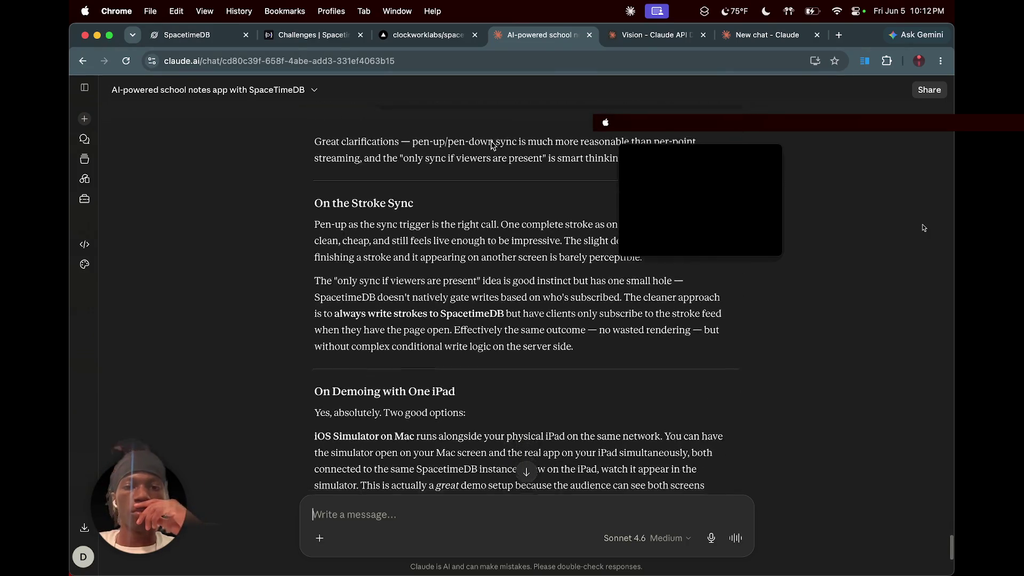
scroll(492, 143, down, 3)
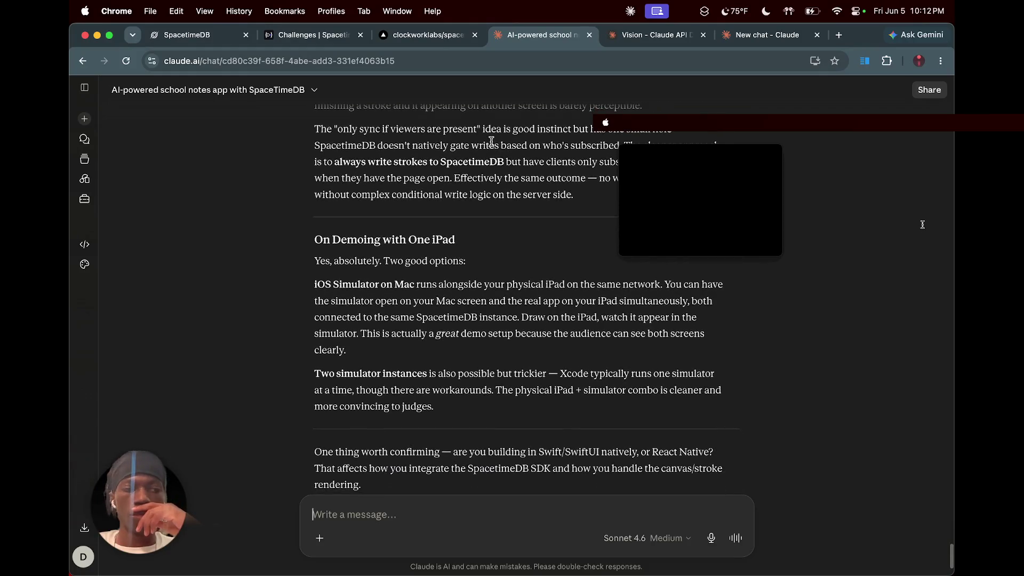
scroll(491, 142, down, 2)
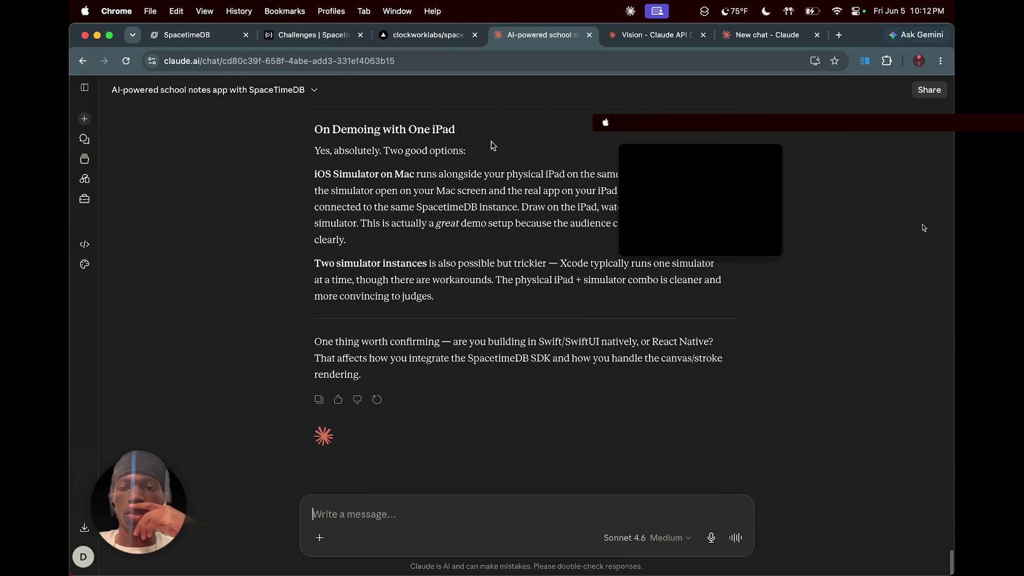
scroll(491, 145, up, 2)
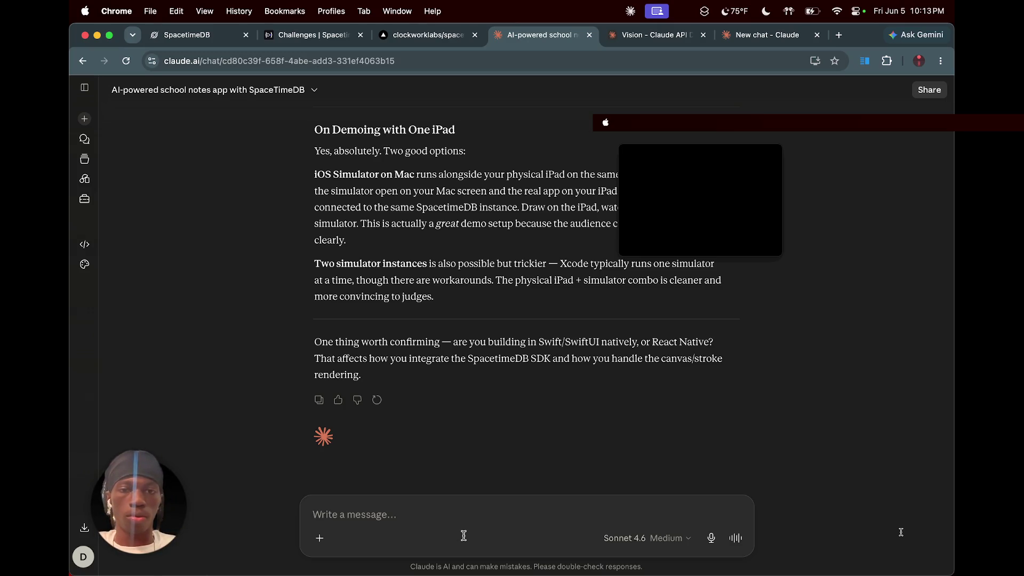
Replace the half-written Swift/SwiftUI draft with 'Pros and cons of both routes' and send it
text(Swift/Swift)
key(BackSpace)
text(UI is native)
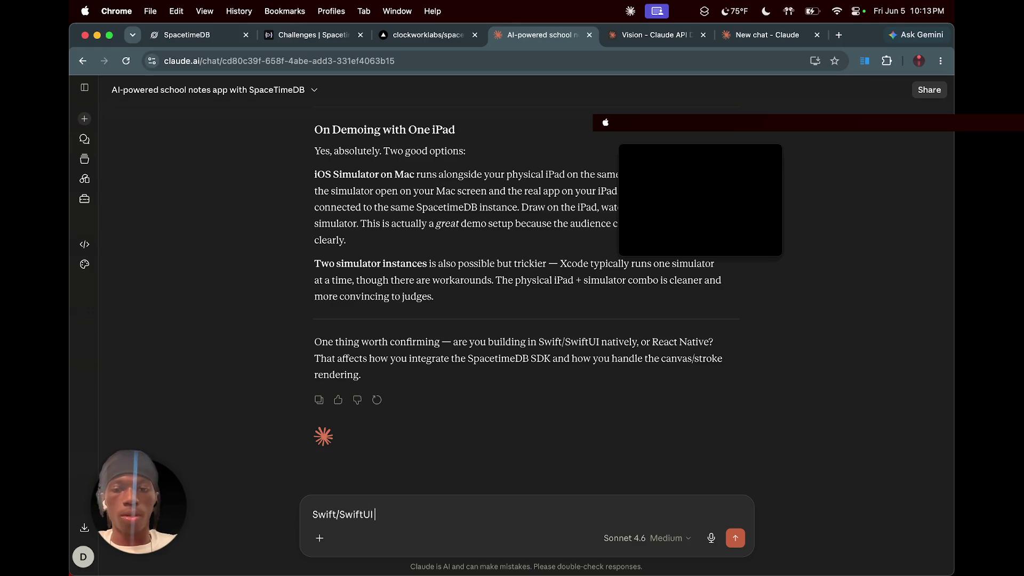
text(, wou)
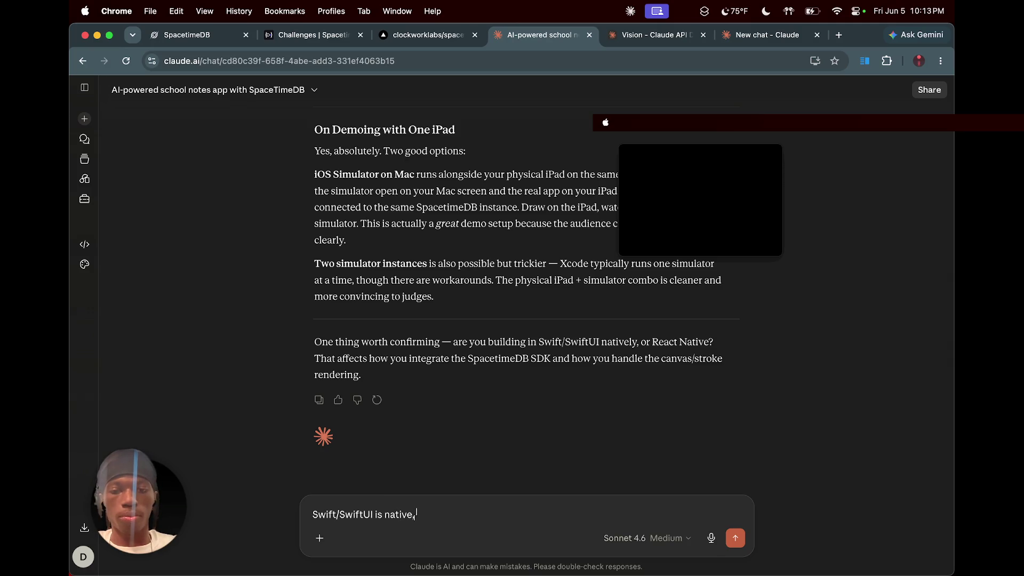
text(ld that)
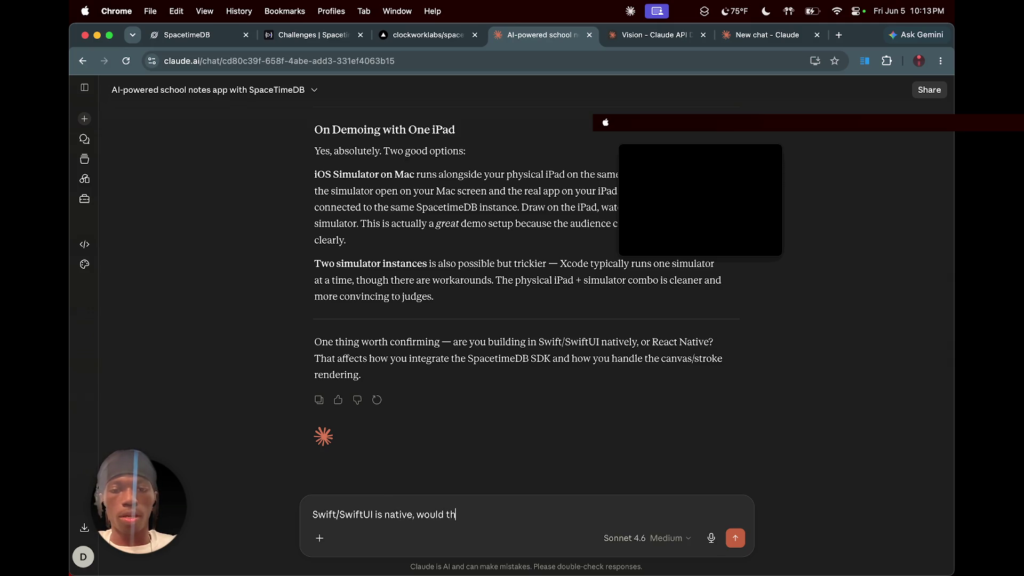
key(super+a)
text(Pros and con)
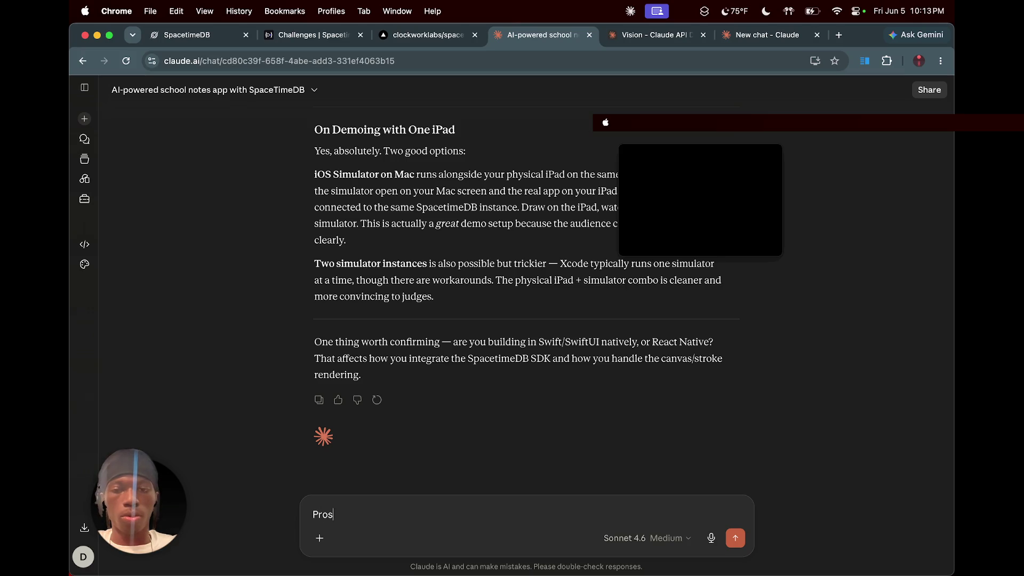
text(s of both rou)
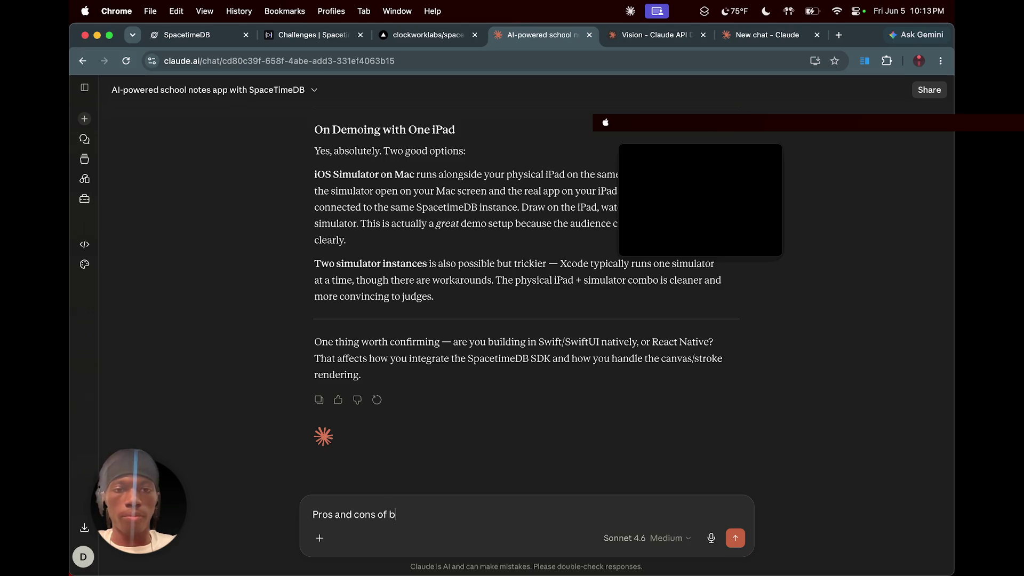
text(tes)
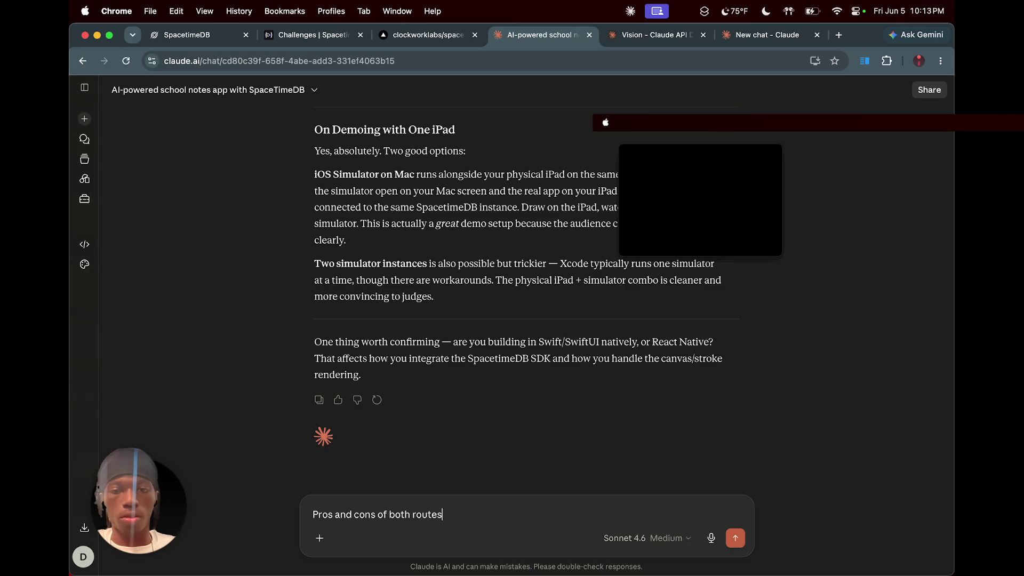
key(Return)
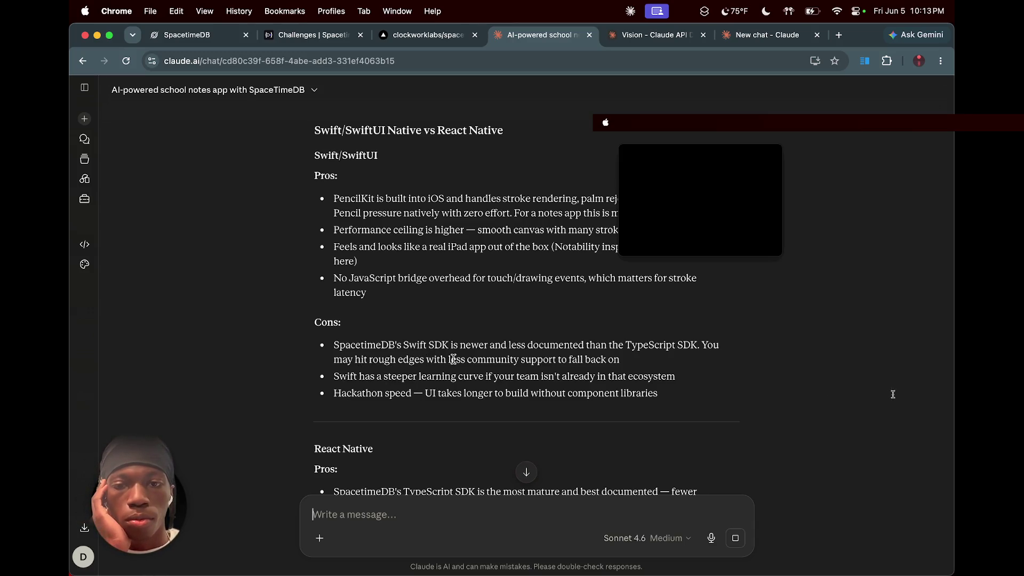
scroll(370, 371, down, 2)
scroll(374, 375, down, 4)
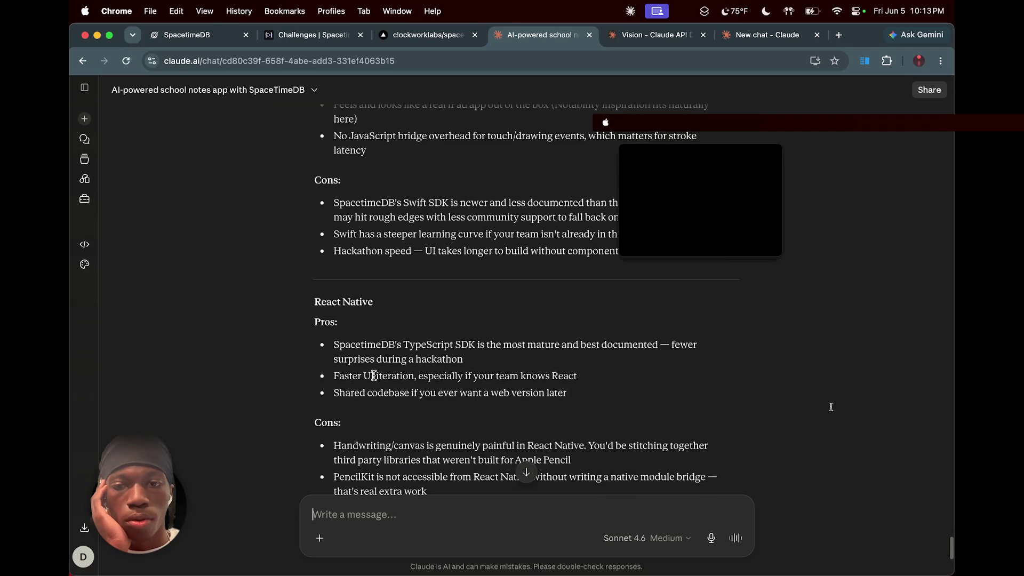
scroll(380, 371, down, 1)
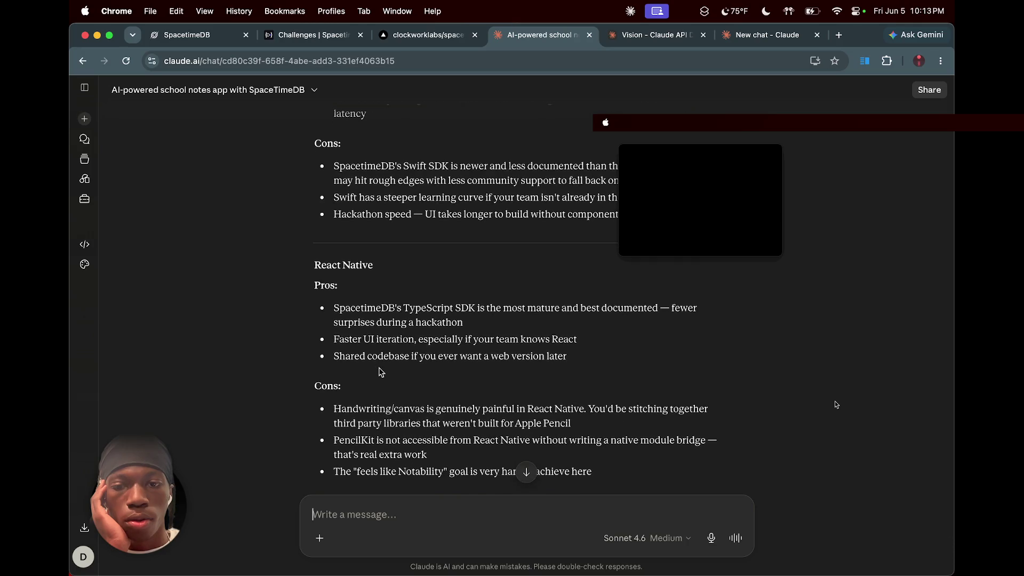
scroll(380, 369, down, 4)
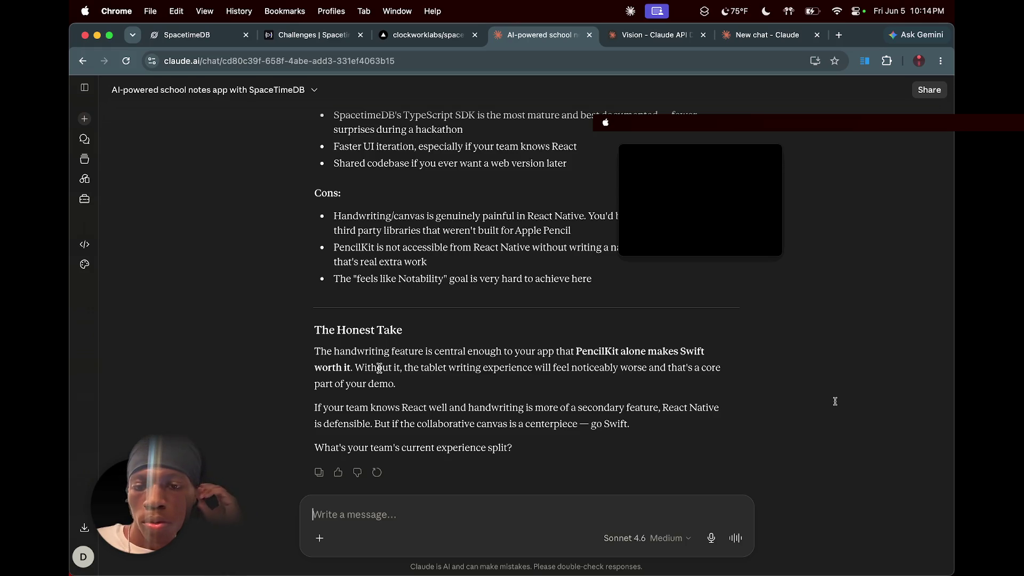
scroll(379, 368, up, 5)
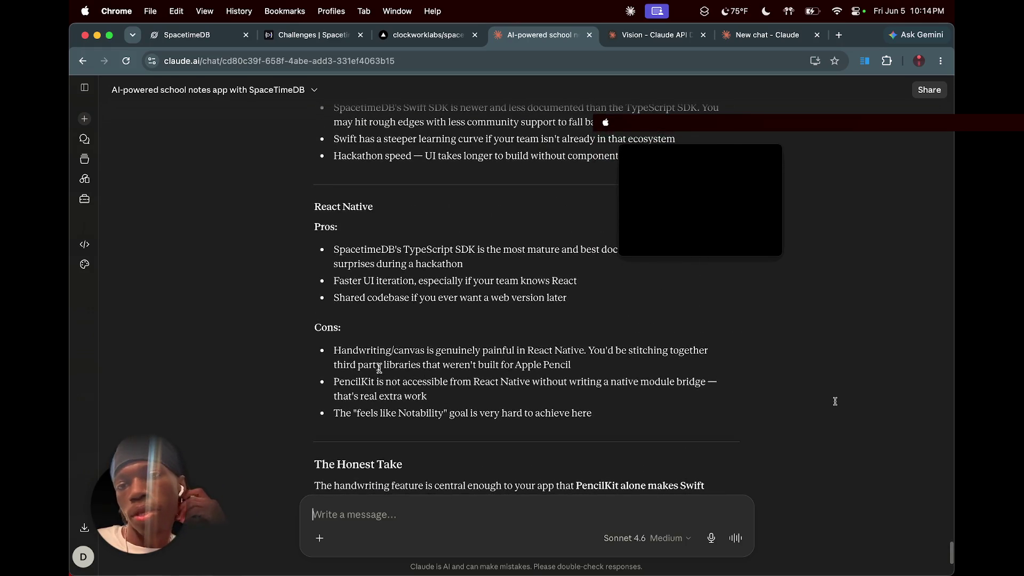
scroll(378, 368, up, 9)
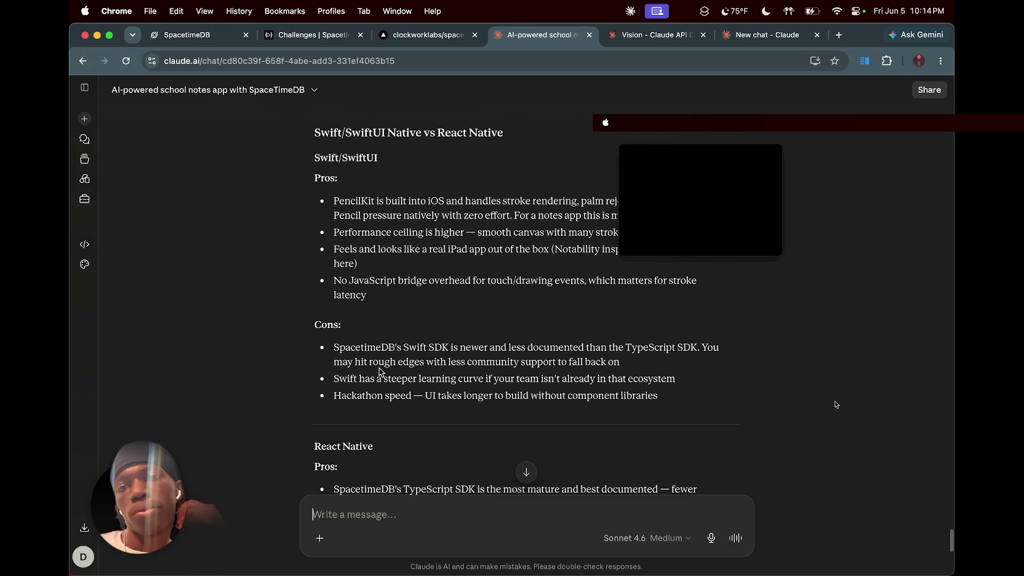
scroll(375, 486, down, 15)
Send 'Ill use swift/swift ui' to commit to building natively in Swift/SwiftUI
text(III use swift/s)
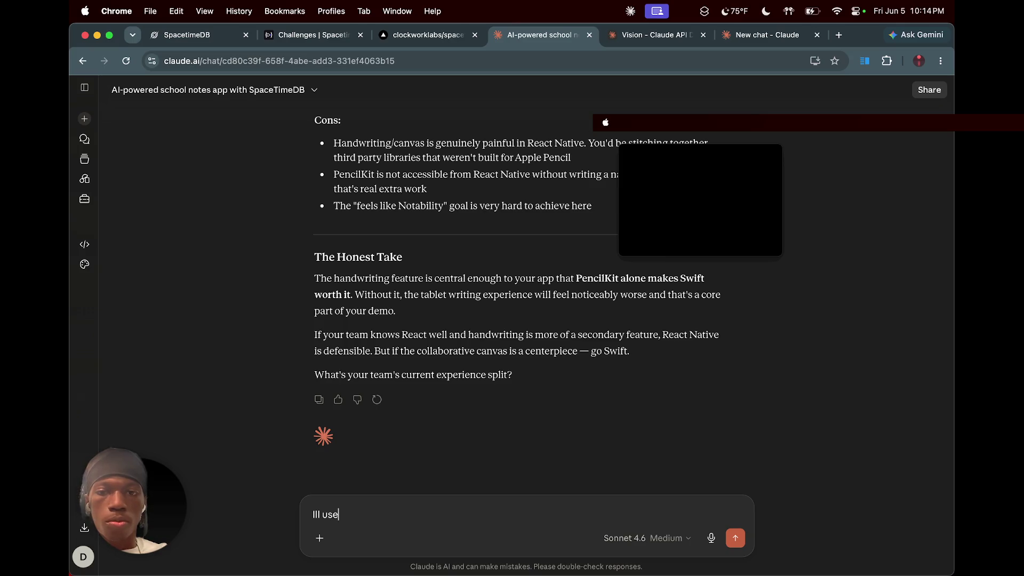
text(wift ui)
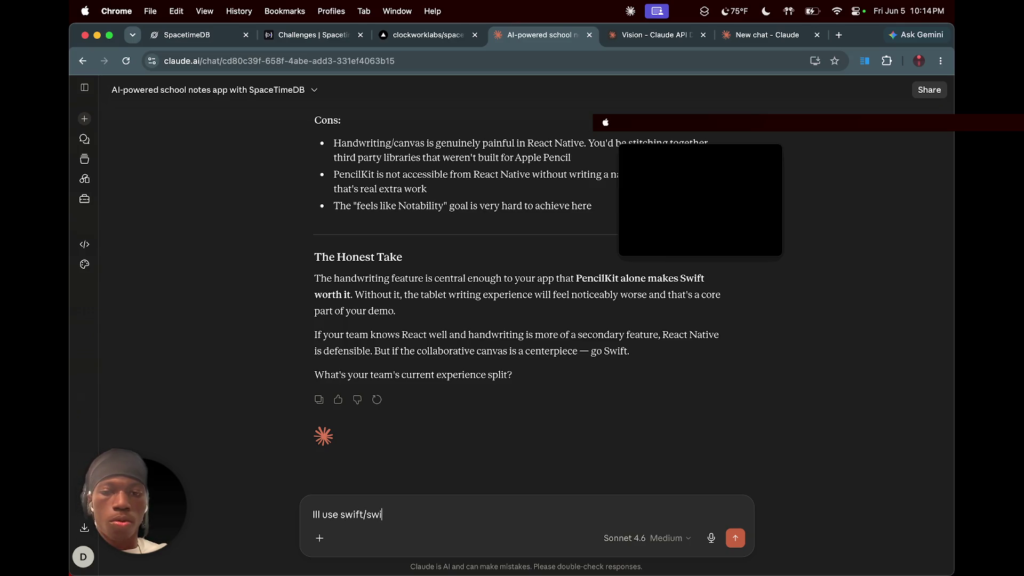
key(Return)
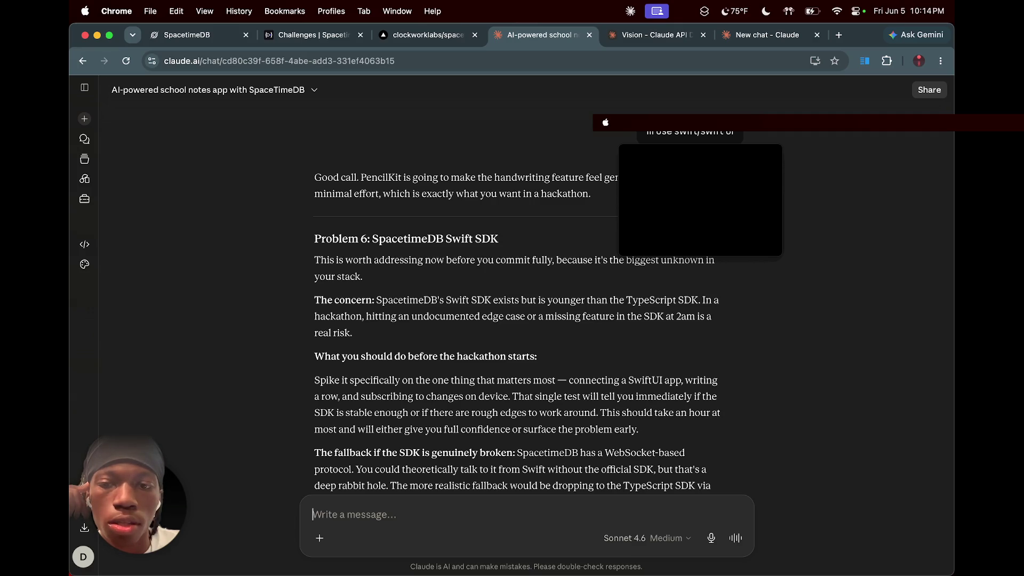
scroll(528, 299, down, 2)
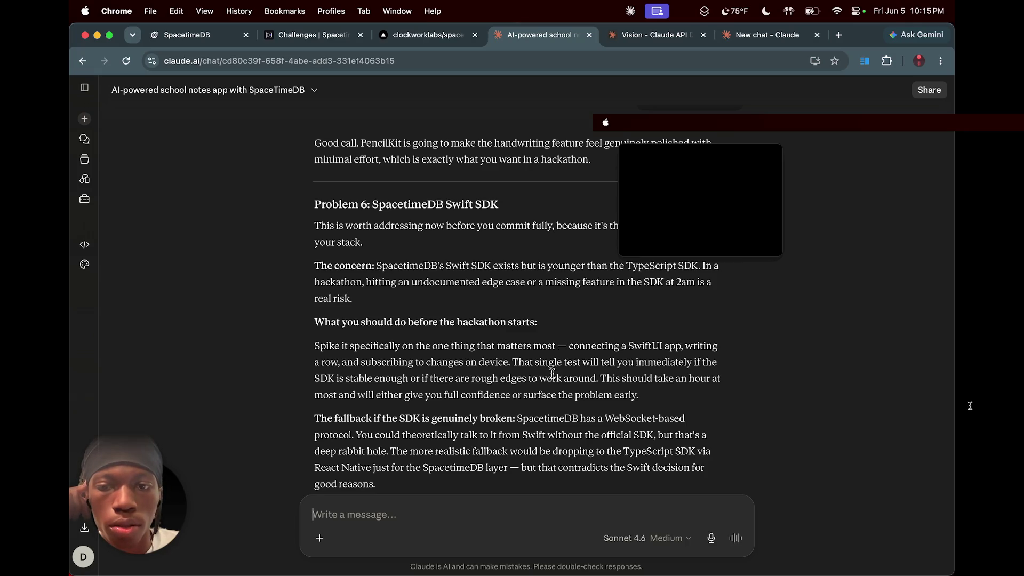
scroll(552, 373, down, 3)
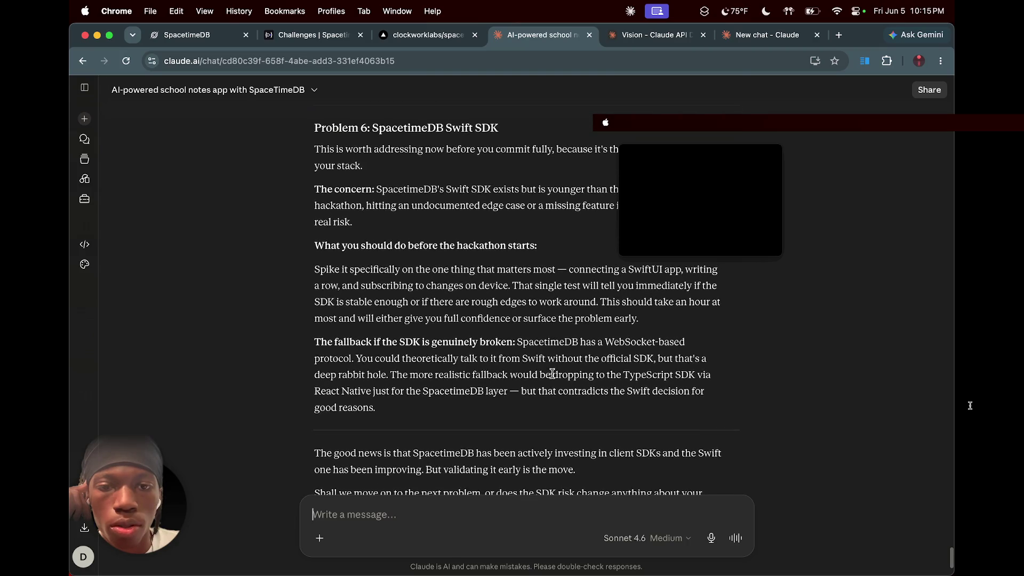
scroll(552, 373, down, 3)
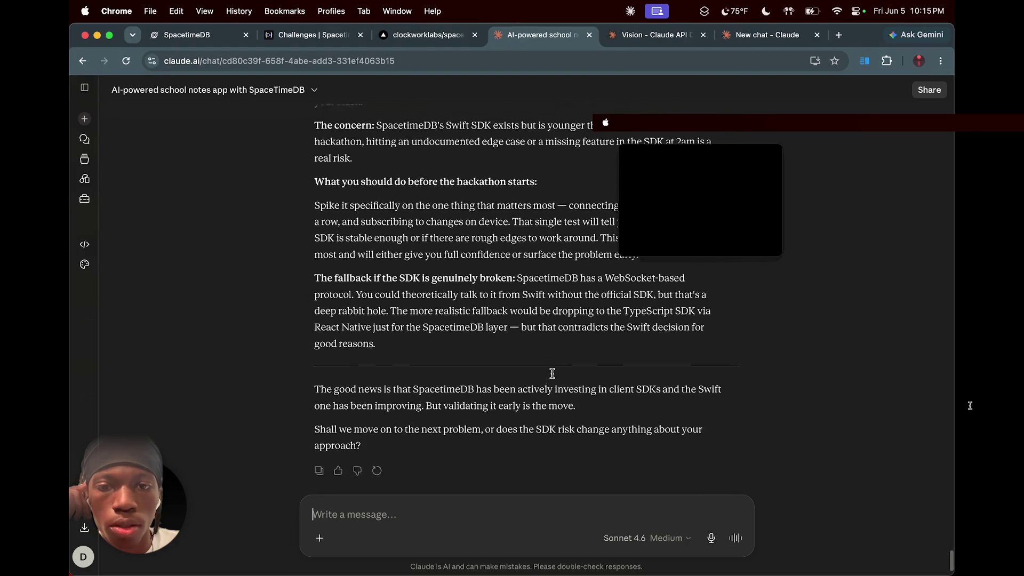
scroll(552, 373, down, 1)
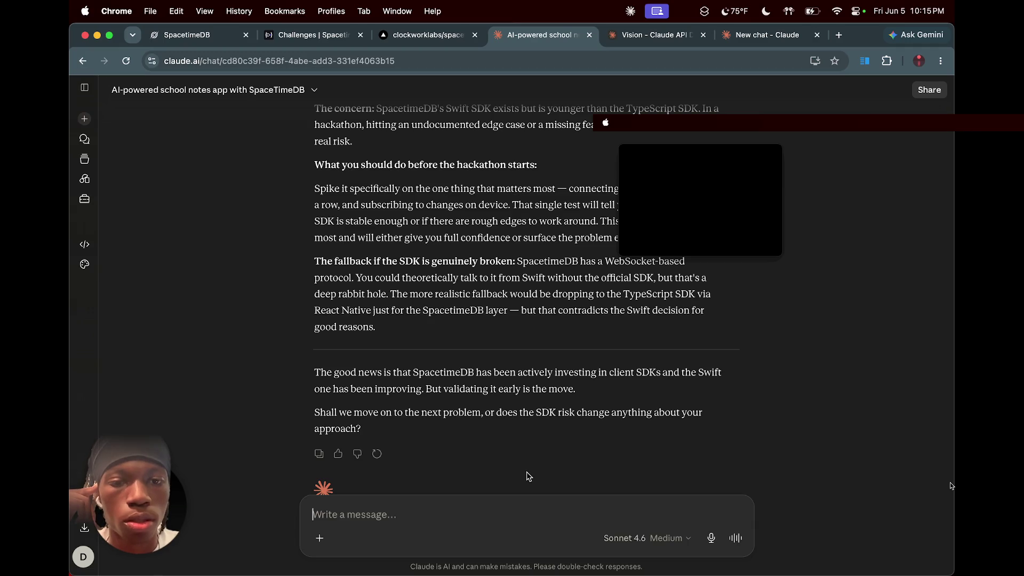
text(We will)
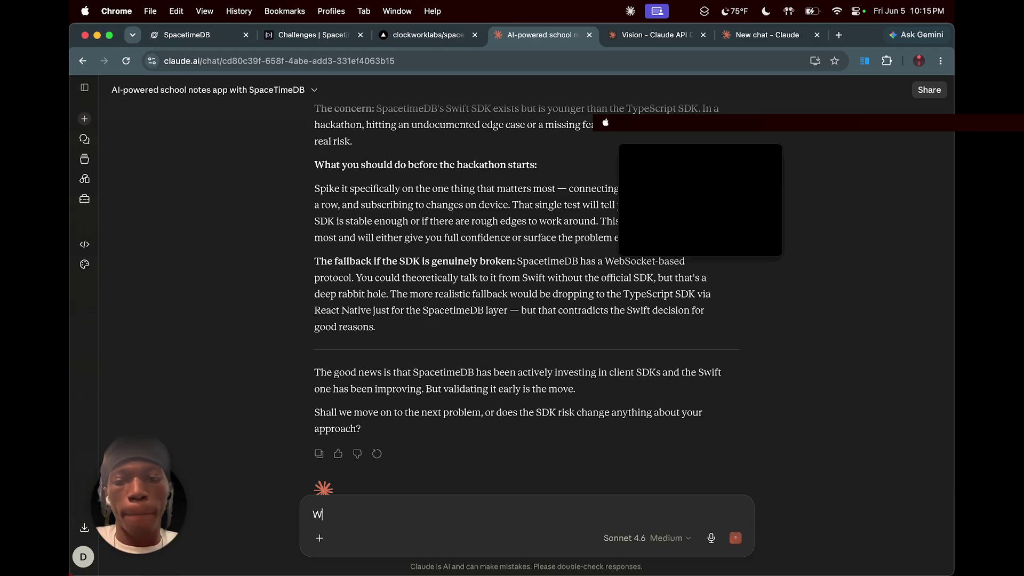
text( test it)
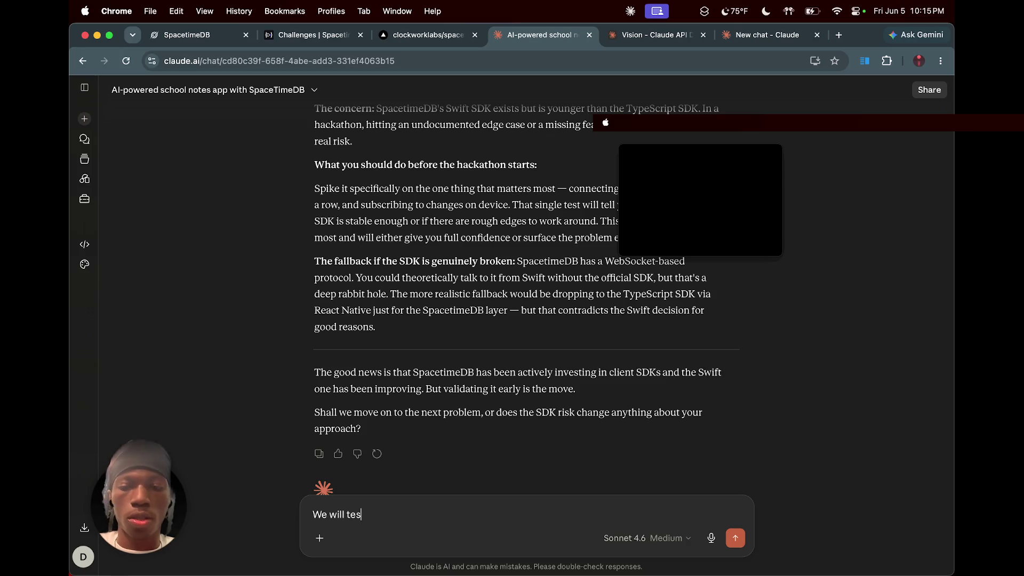
text( early)
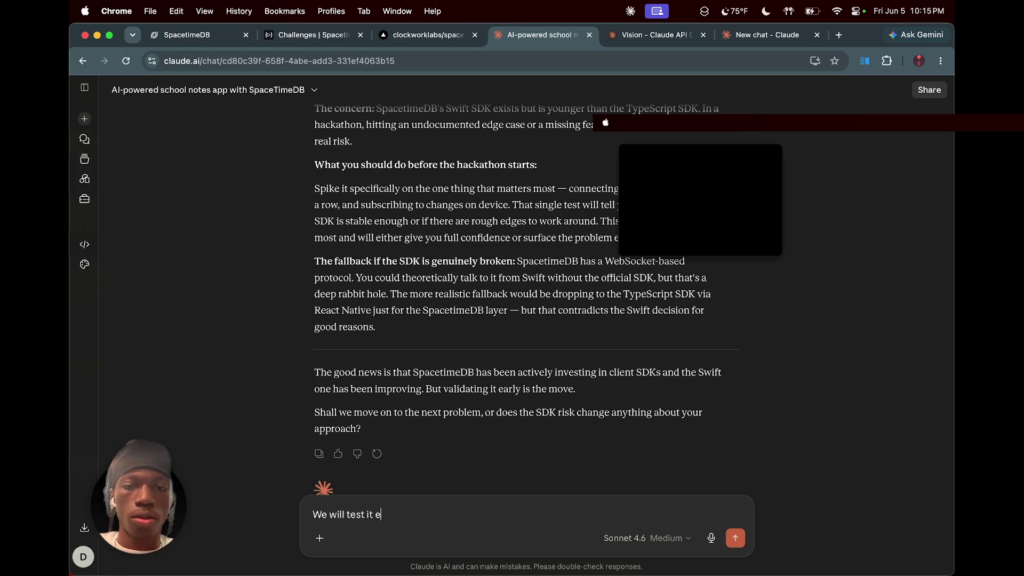
text( but I dont think)
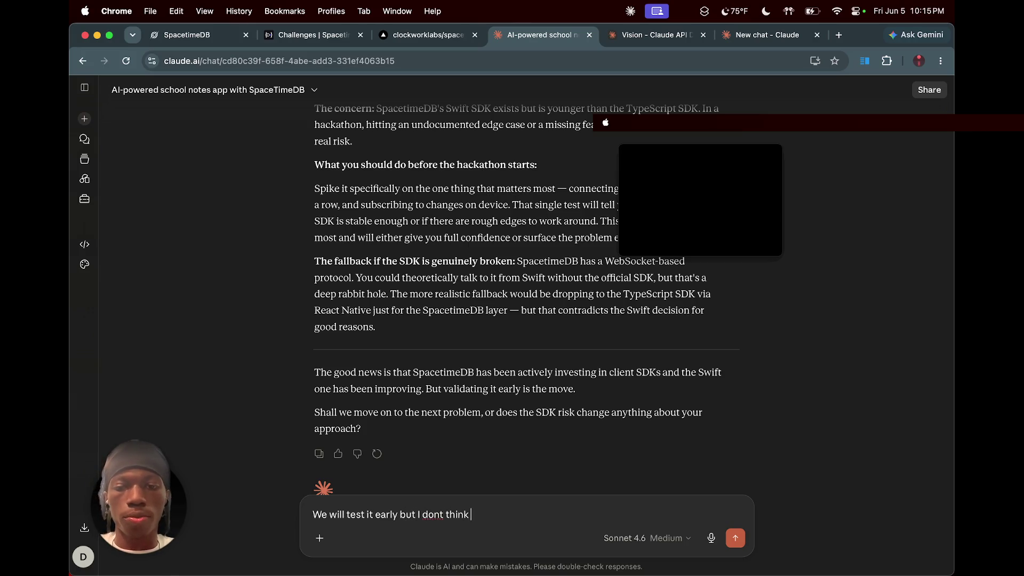
text( itll be an iss)
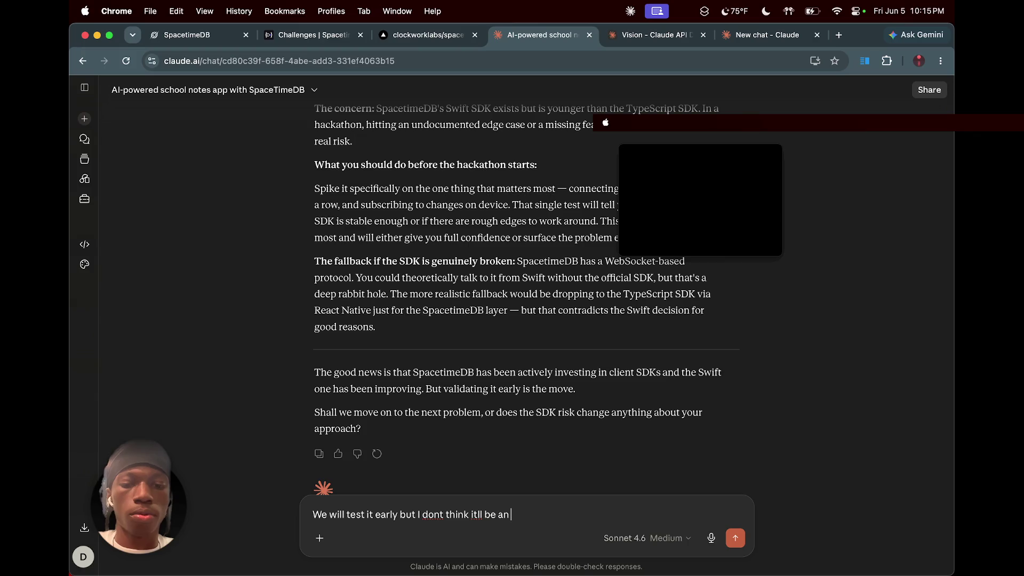
text(ue, n)
Send the reply about testing the SDK early, then skip Spotify to the next track, Wild Wild
text(ext)
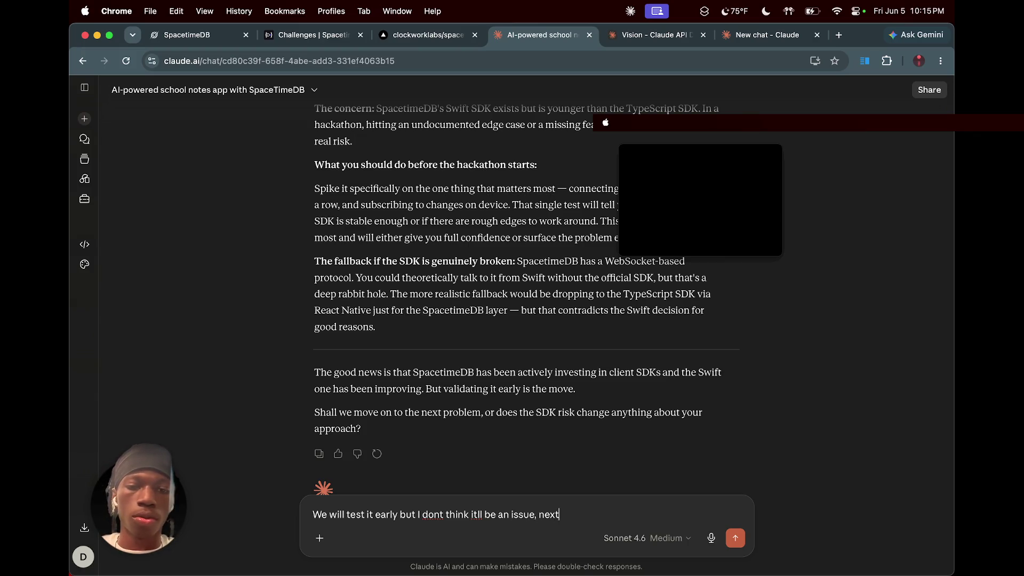
key(Return)
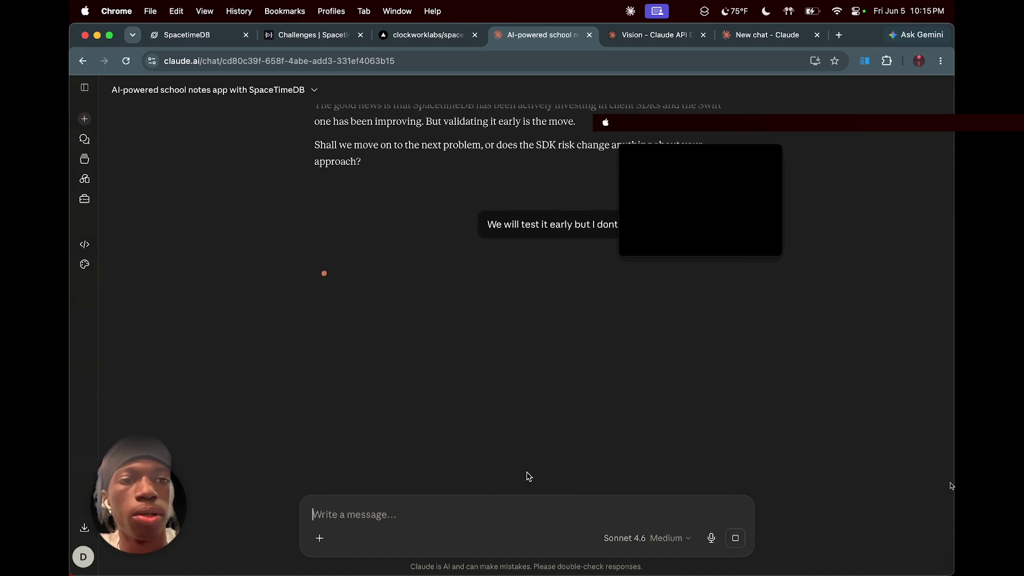
key(super+Tab)
key(super+Tab)
key(super+Tab)
key(super+Tab)
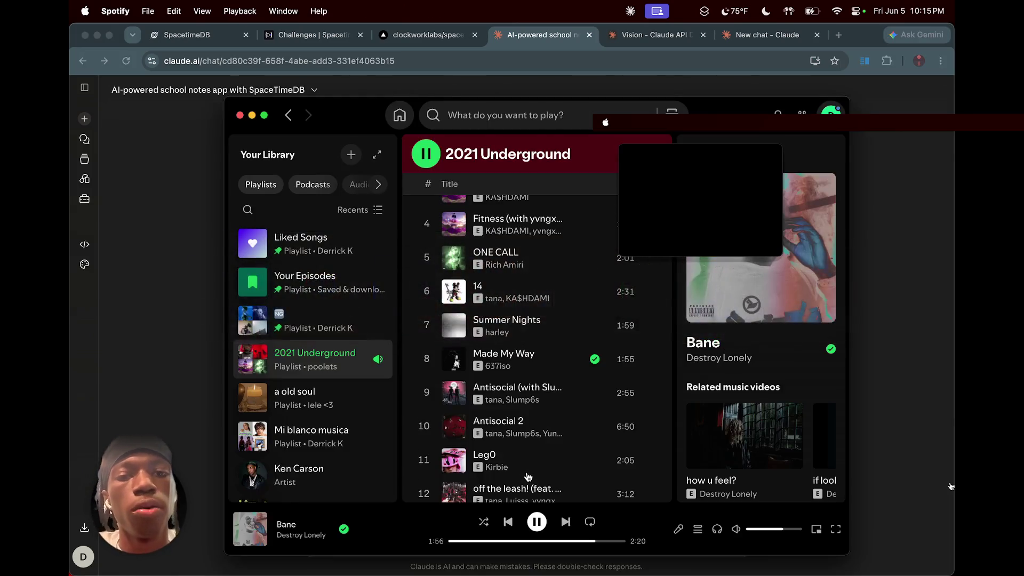
click(565, 528)
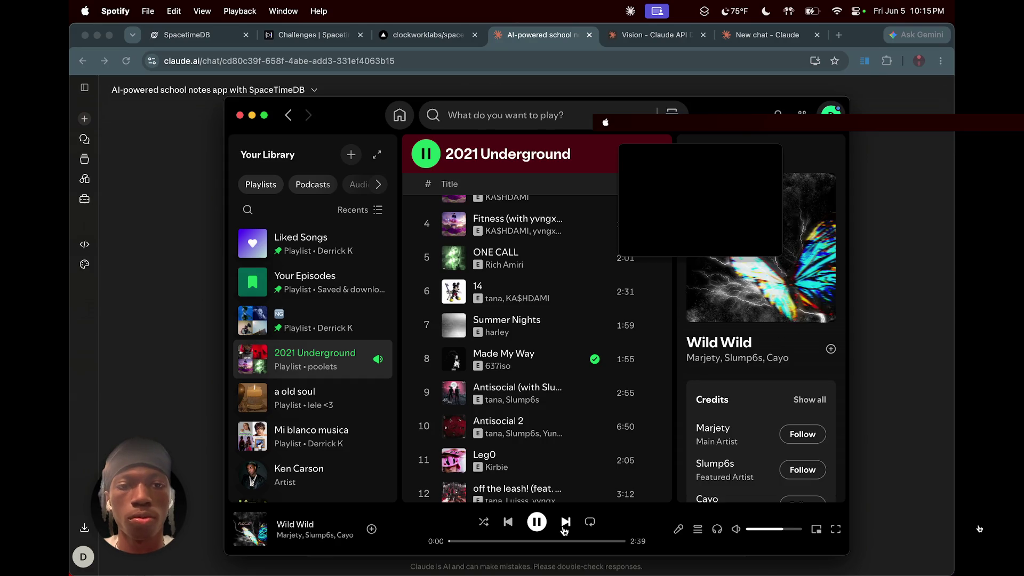
key(super+Tab)
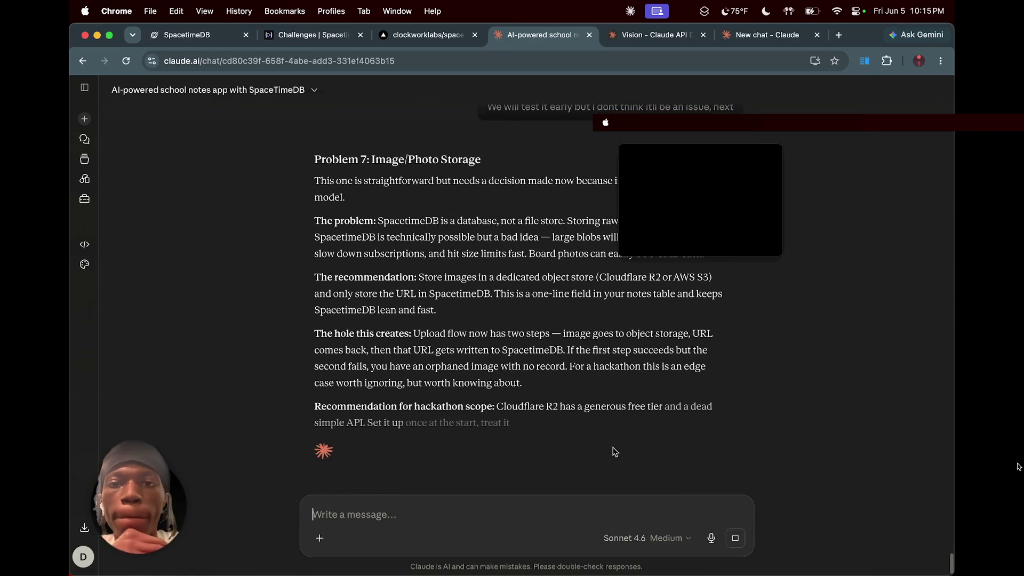
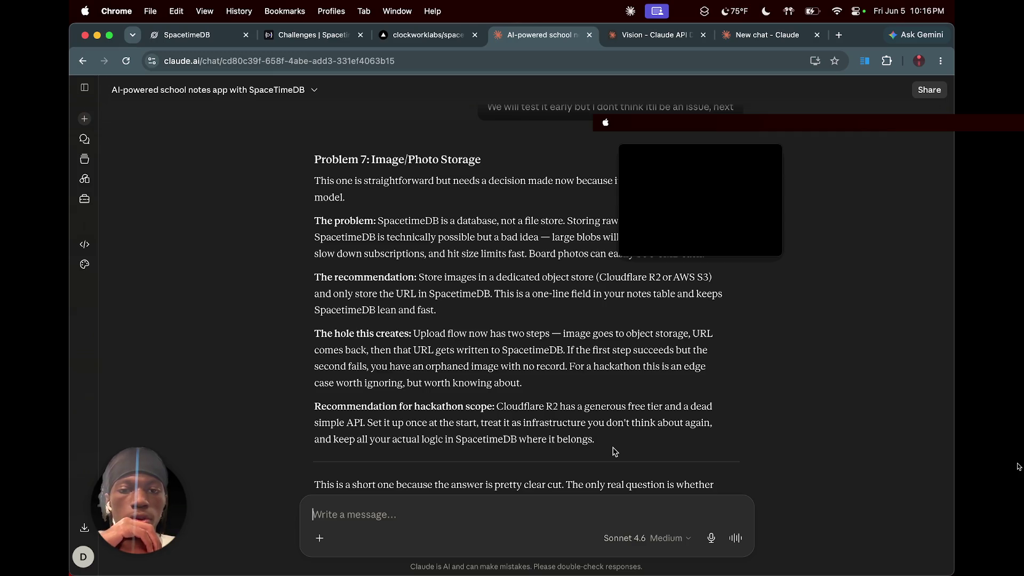
Draft a reply choosing Cloudflare R2 and noting images get downscaled before the Claude vision API
scroll(614, 452, down, 2)
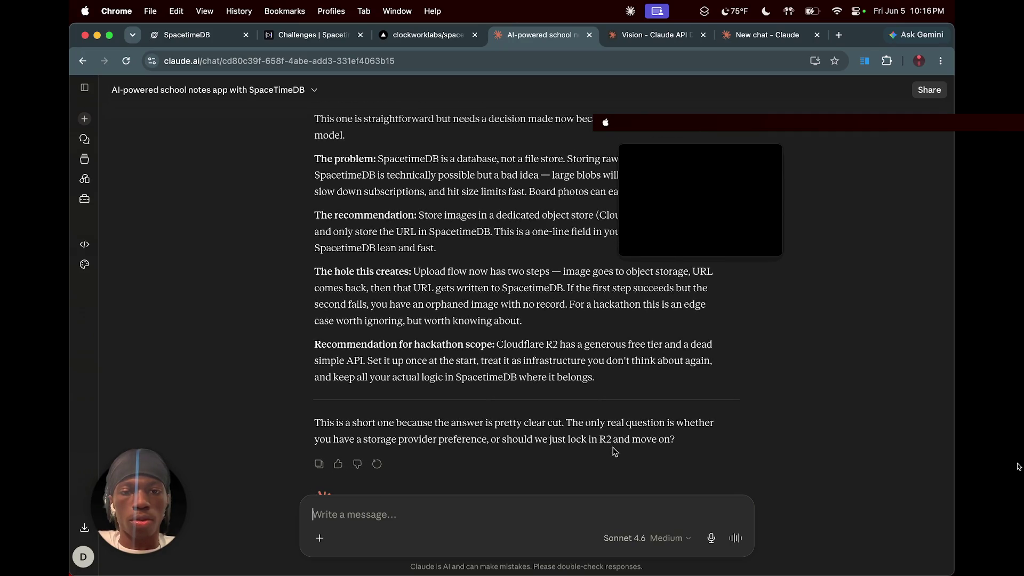
text(We will use cloudflare r2 and also we will downscale images before)
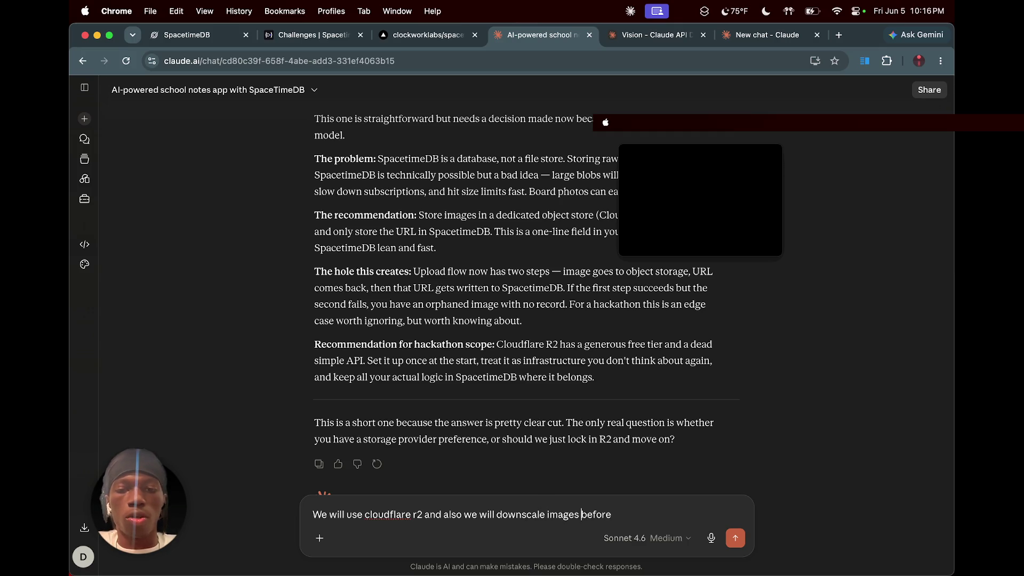
click(463, 515)
text(make a not of)
key(shift+alt+Right)
key(shift+alt+Right)
key(shift+alt+Right)
key(BackSpace)
text(down scaling images before passing to )
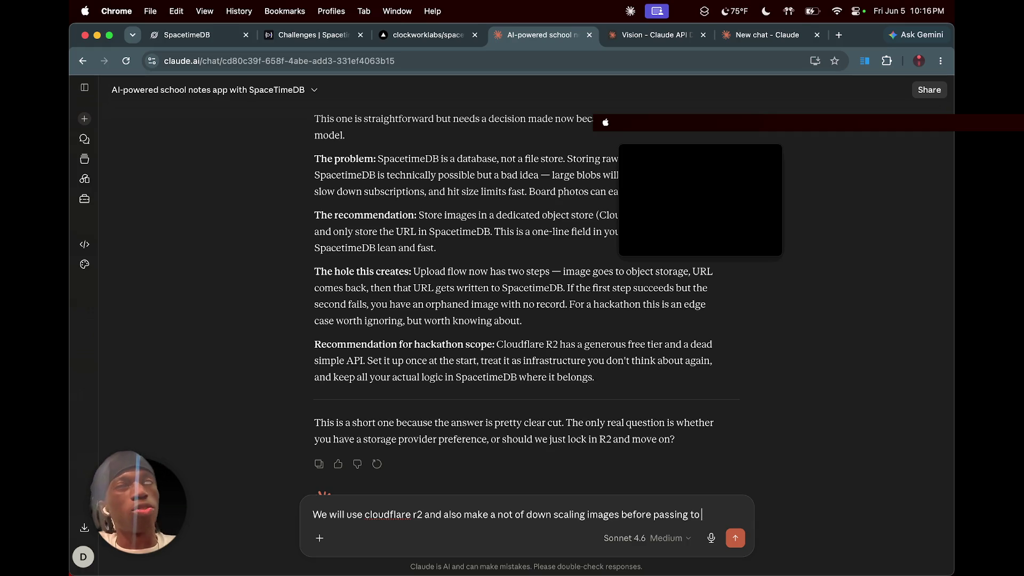
text(claude vision a)
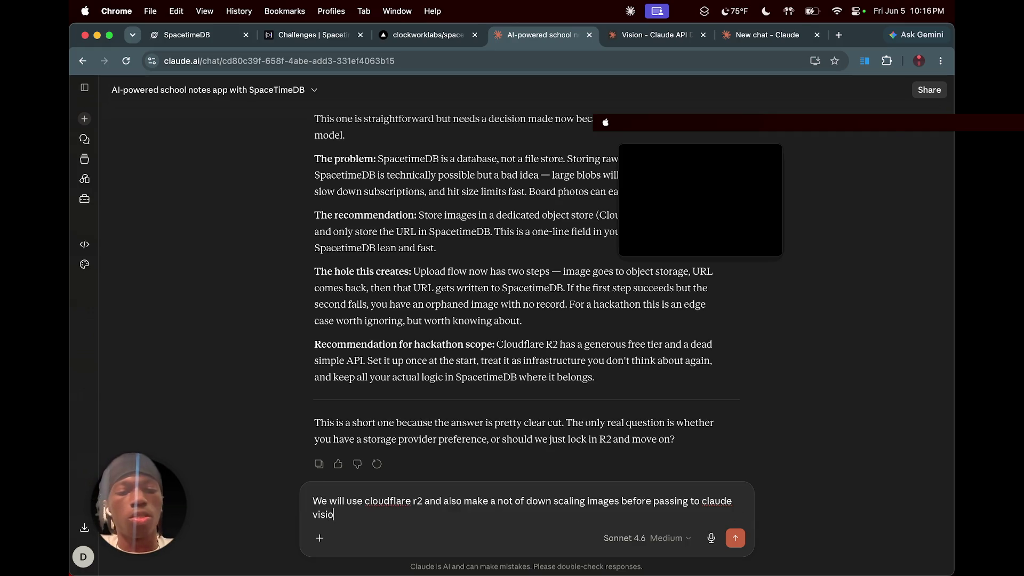
text(pi.)
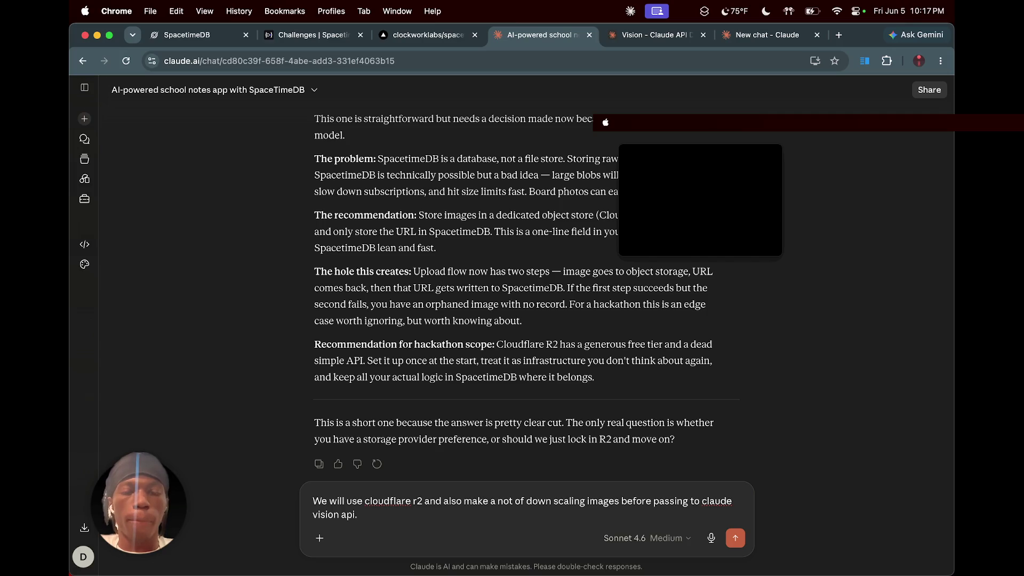
key(super+t)
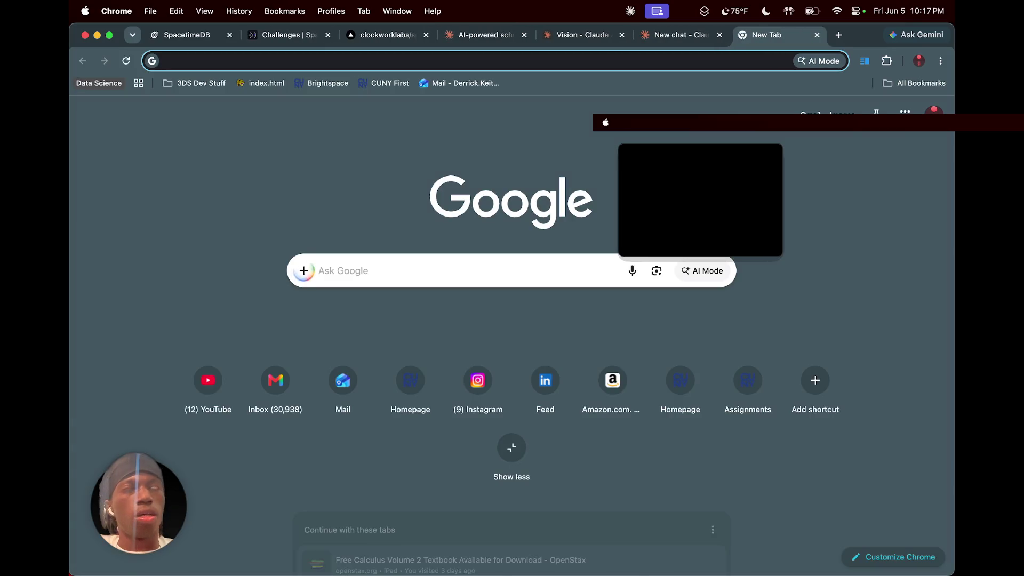
Search Google for 'default iphone photo size'
text(iphone )
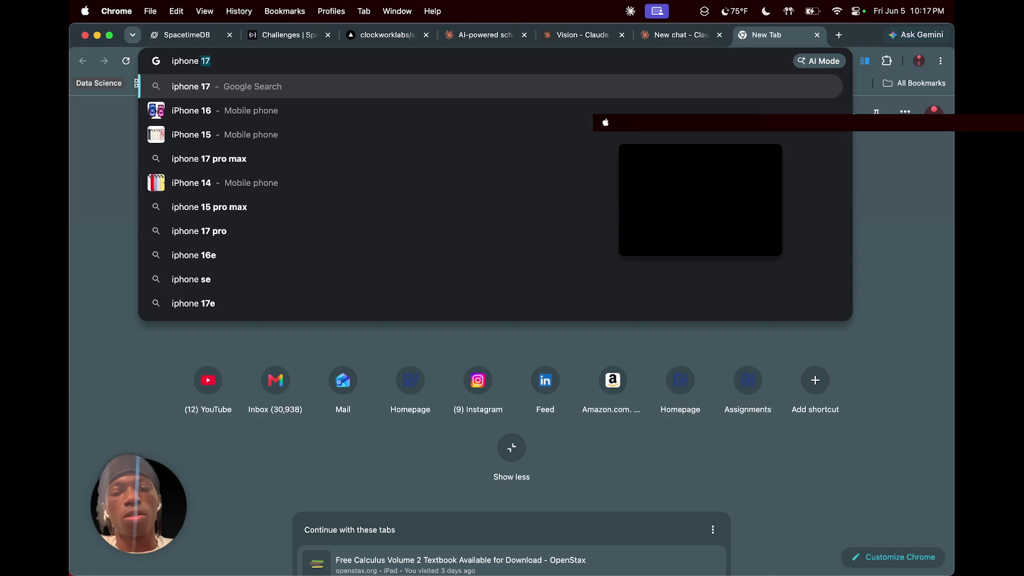
text(image size)
click(172, 61)
text(default)
key(Return)
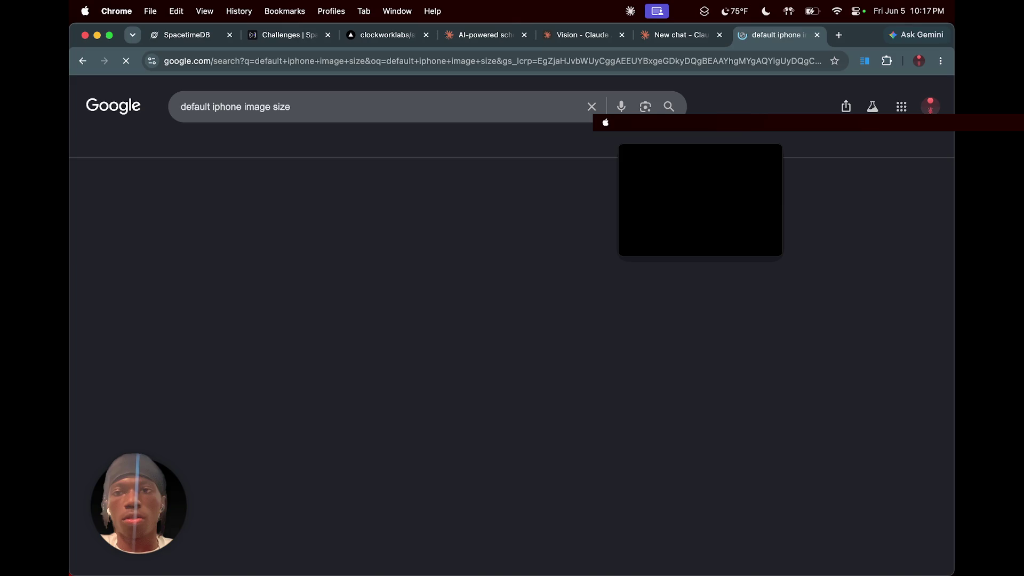
double_click(264, 107)
text(photo)
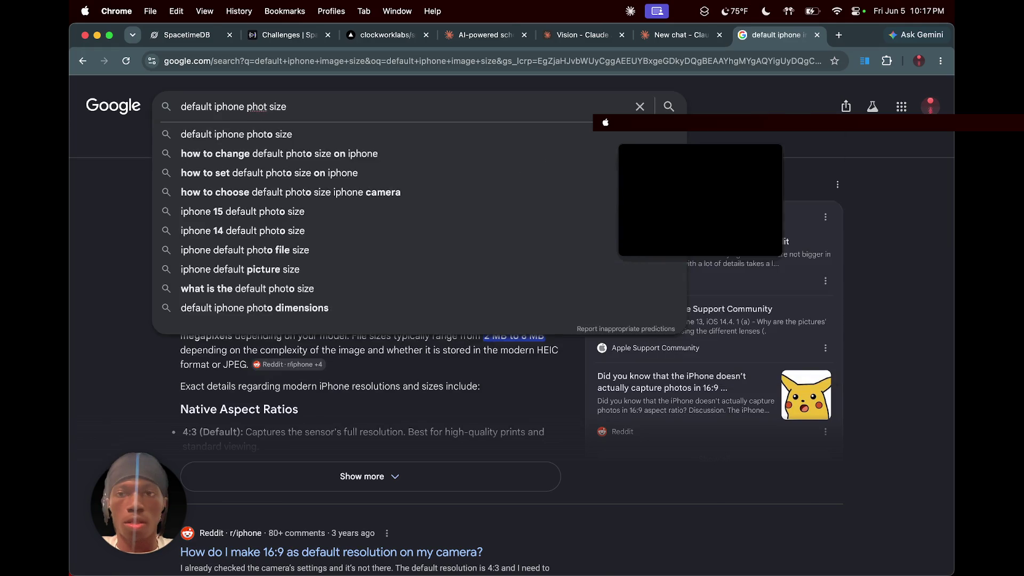
key(Return)
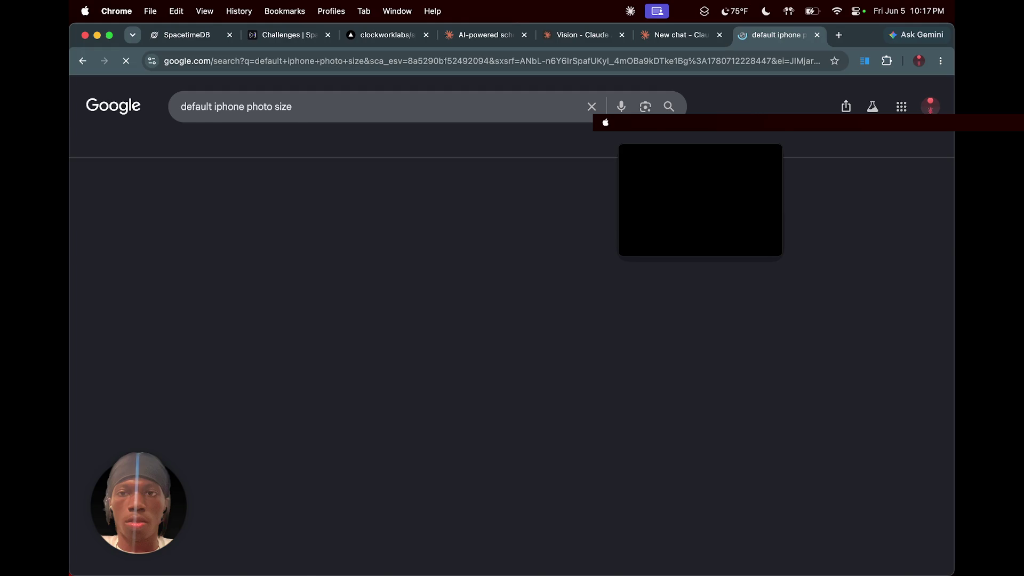
Copy the '4032 × 3024 pixels' resolution figure from the search results
scroll(813, 480, down, 5)
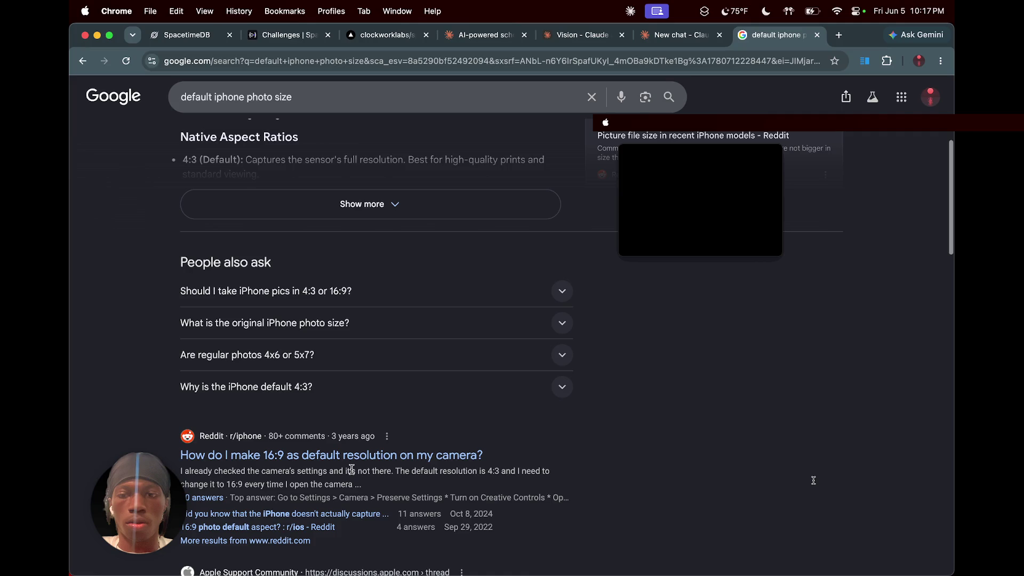
scroll(813, 480, up, 4)
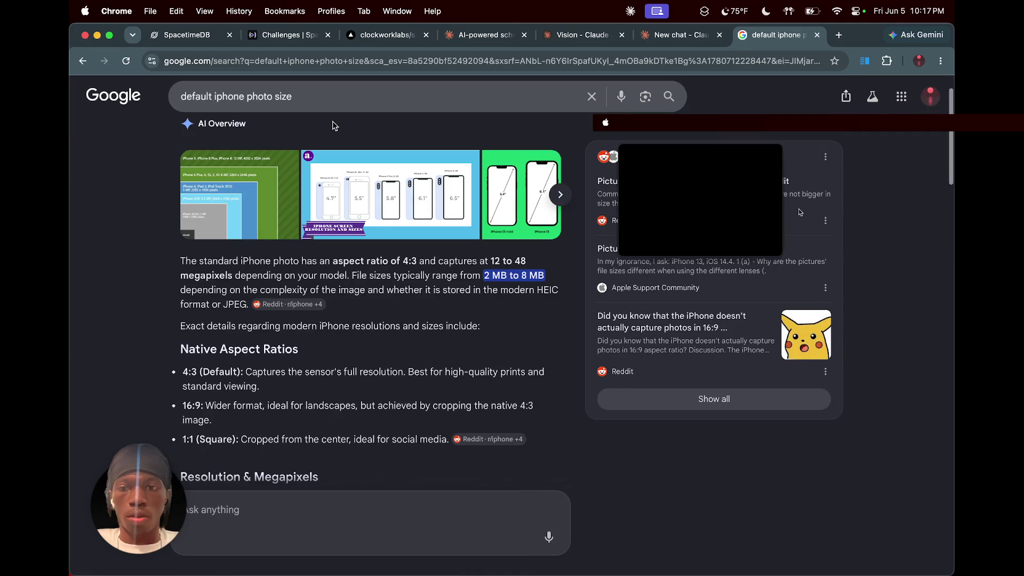
scroll(800, 212, down, 3)
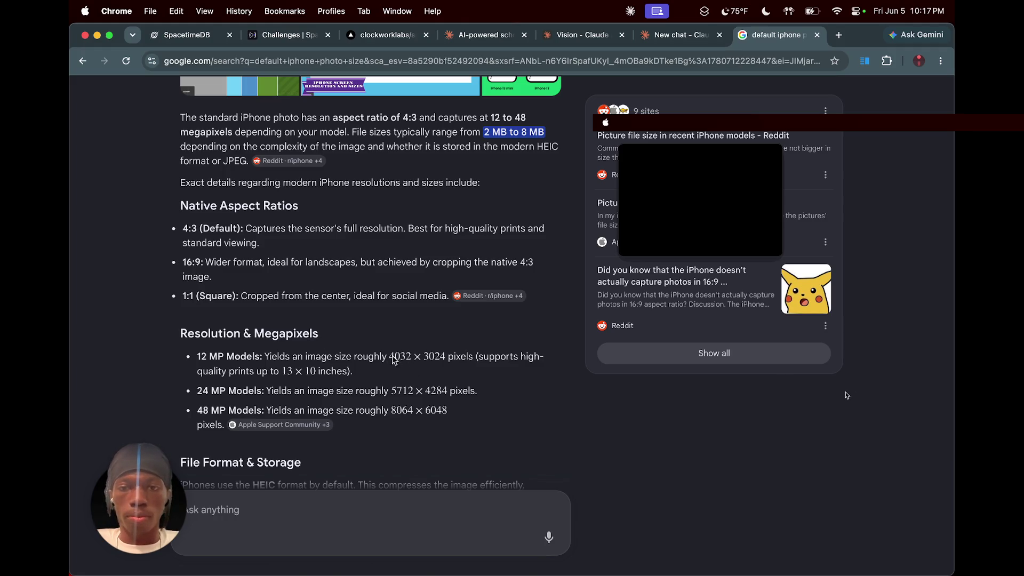
double_click(463, 357)
drag(419, 360, 387, 360)
key(super+c)
key(ctrl+shift+Tab)
key(ctrl+shift+Tab)
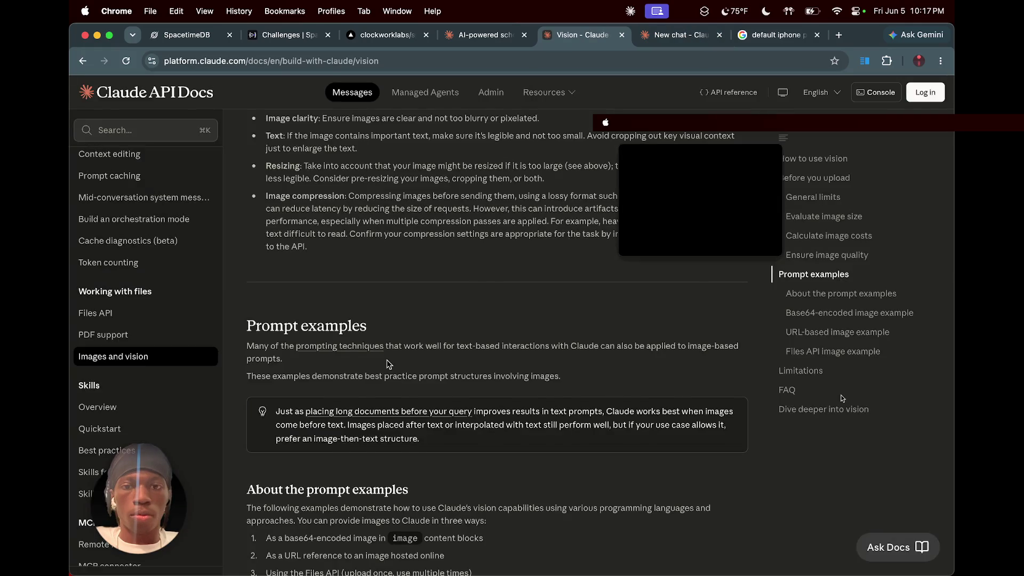
Send a reply noting that cameras currently take 4032 × 3024 pixel photos
key(ctrl+shift+Tab)
text(At the mo)
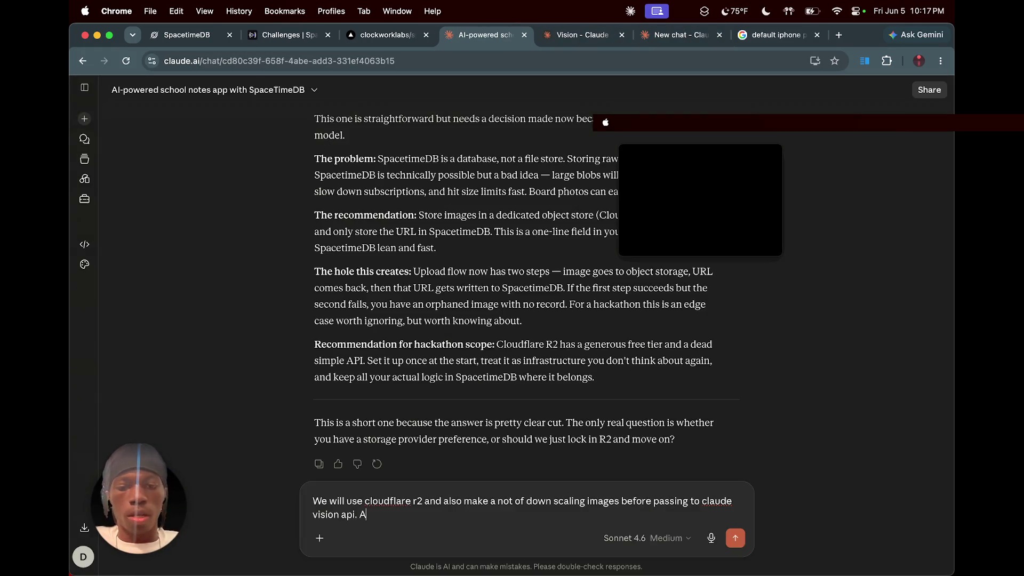
text(memnt, ipho)
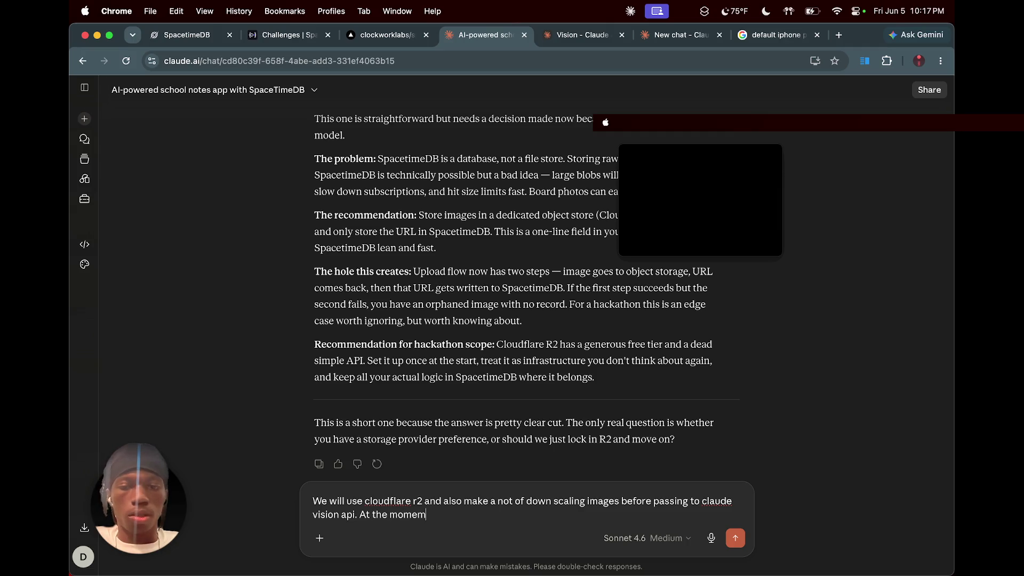
text(ne)
key(shift+alt+Left)
key(shift+alt+Left)
text(moment, cameras )
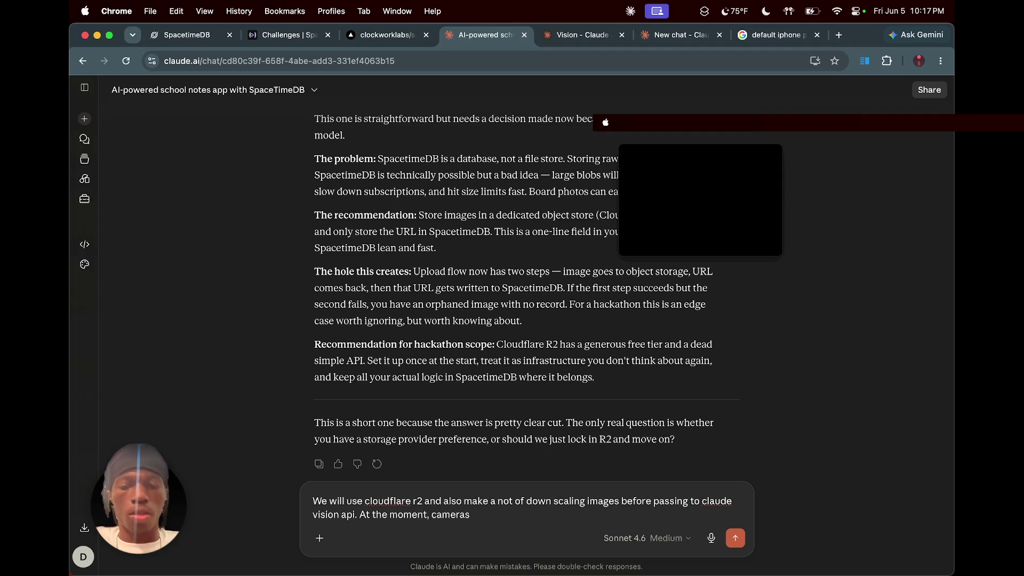
text(make a photo)
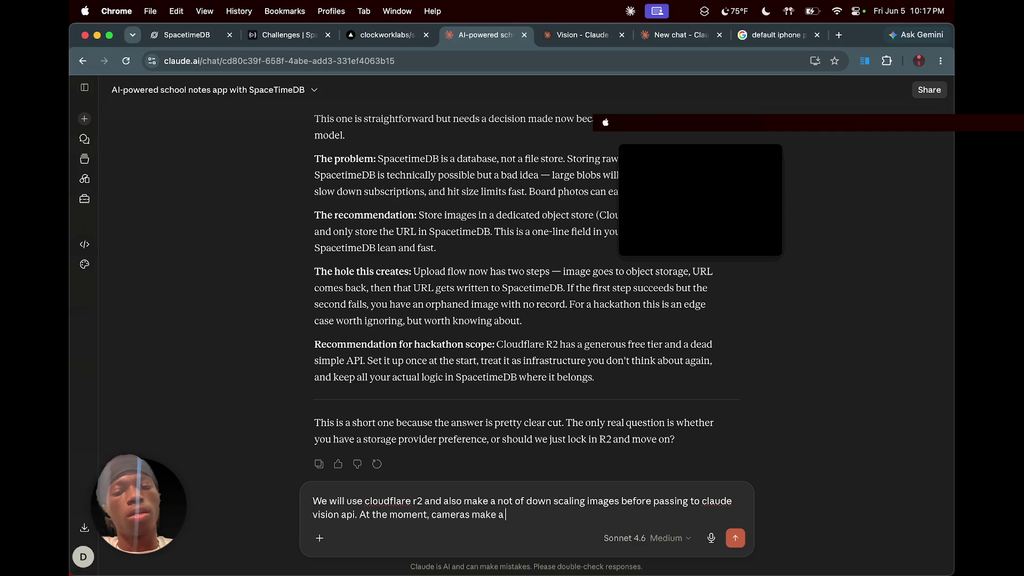
text( of (\(4032 \times 3024\) pixels)
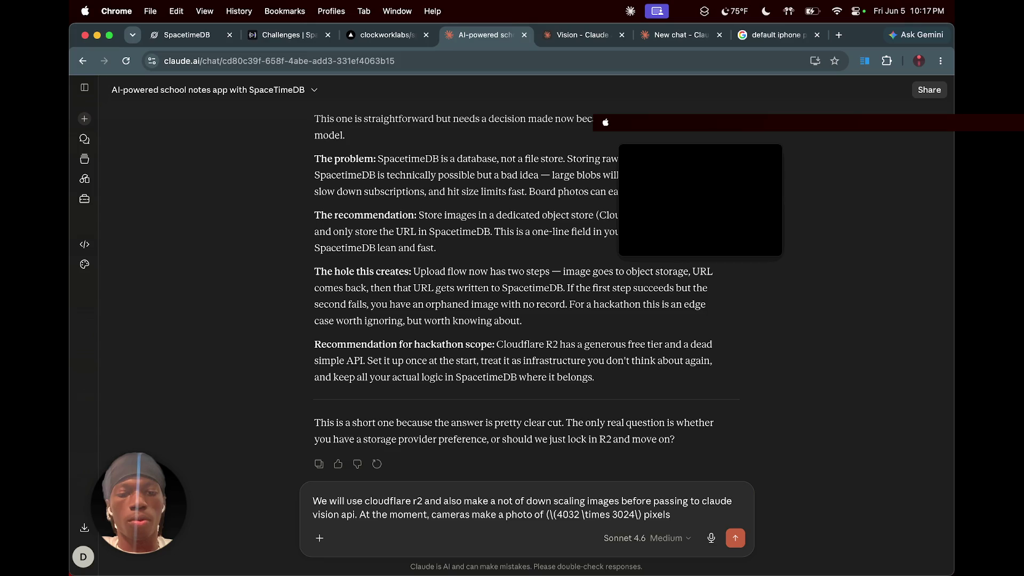
key(Return)
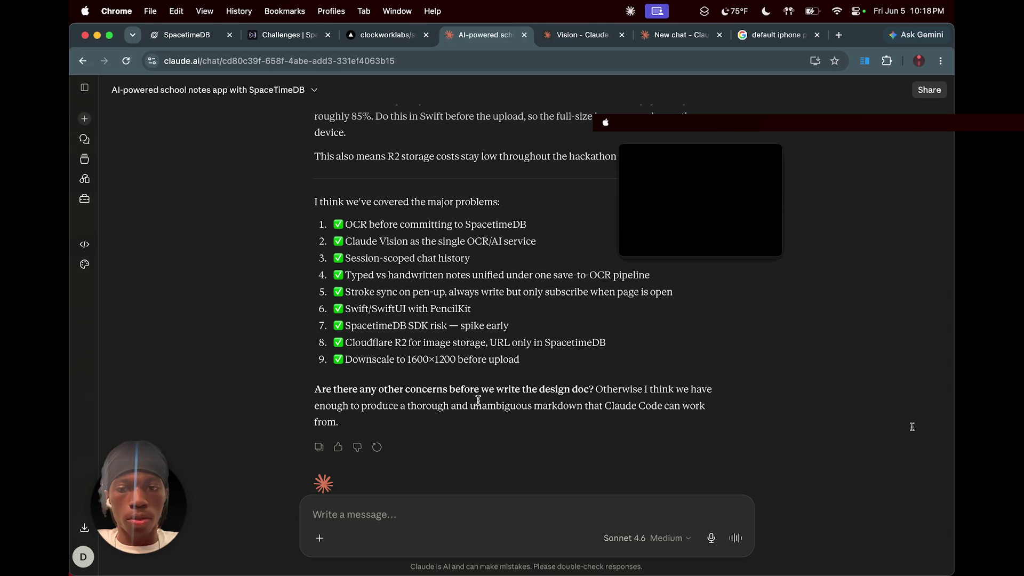
Scroll down Claude's reply to read the nine checked-off resolved issues
scroll(478, 400, down, 2)
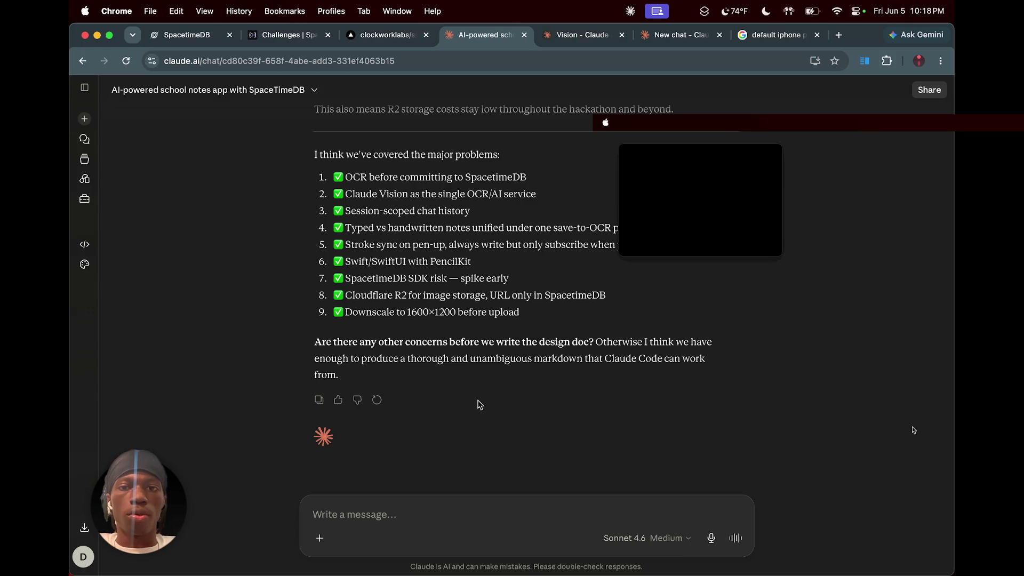
Ask Claude, before the markdown, for the plan as simple step-by-step bullet points
text(Before the mar)
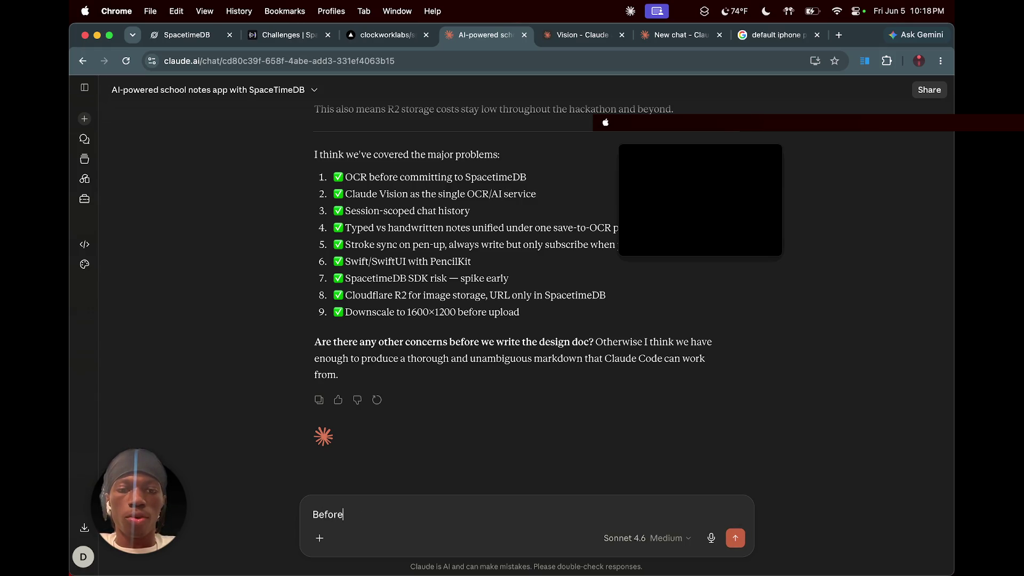
text(kdown, in siom)
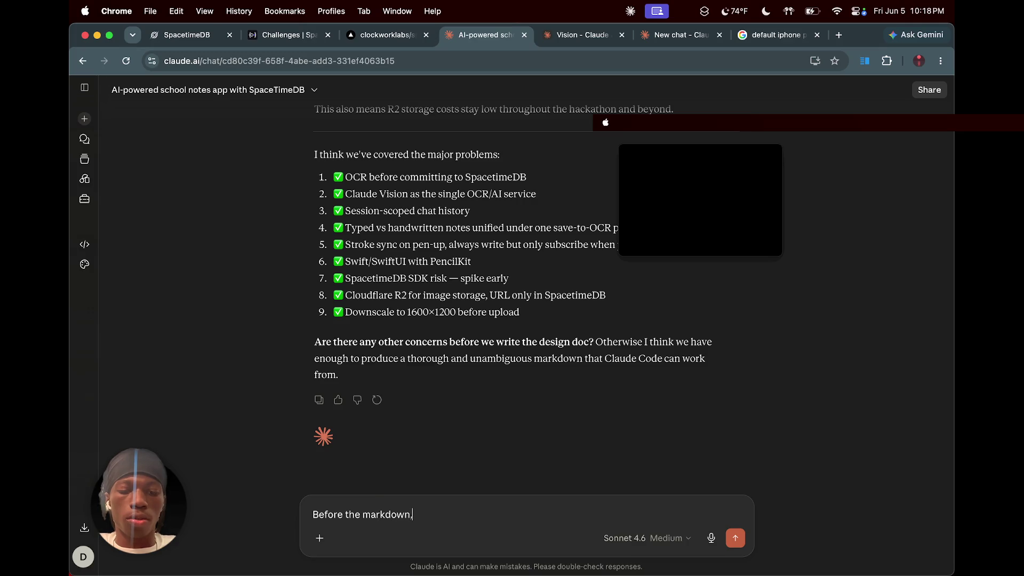
key(BackSpace)
key(BackSpace)
text(mple bull)
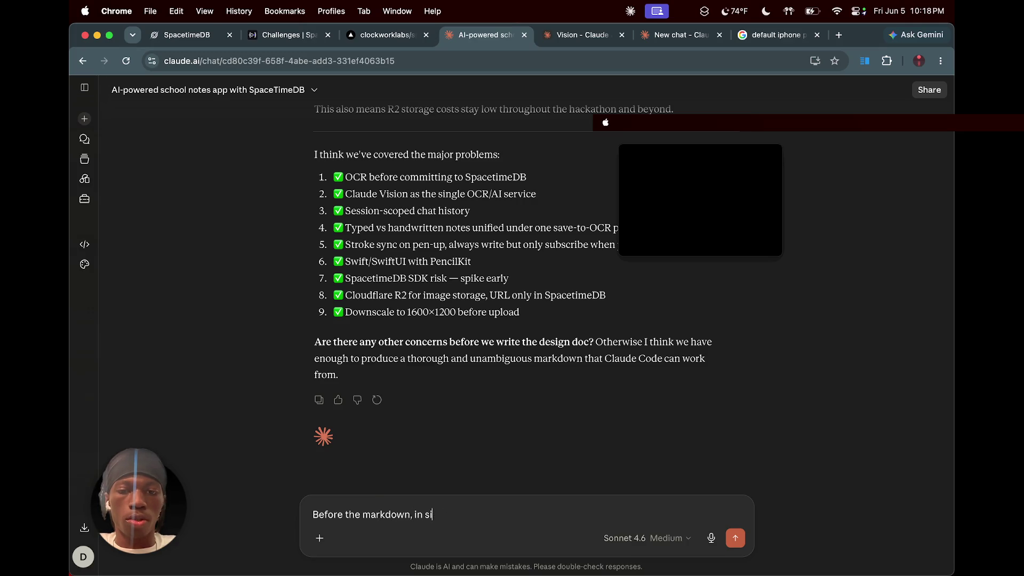
text(et points whats )
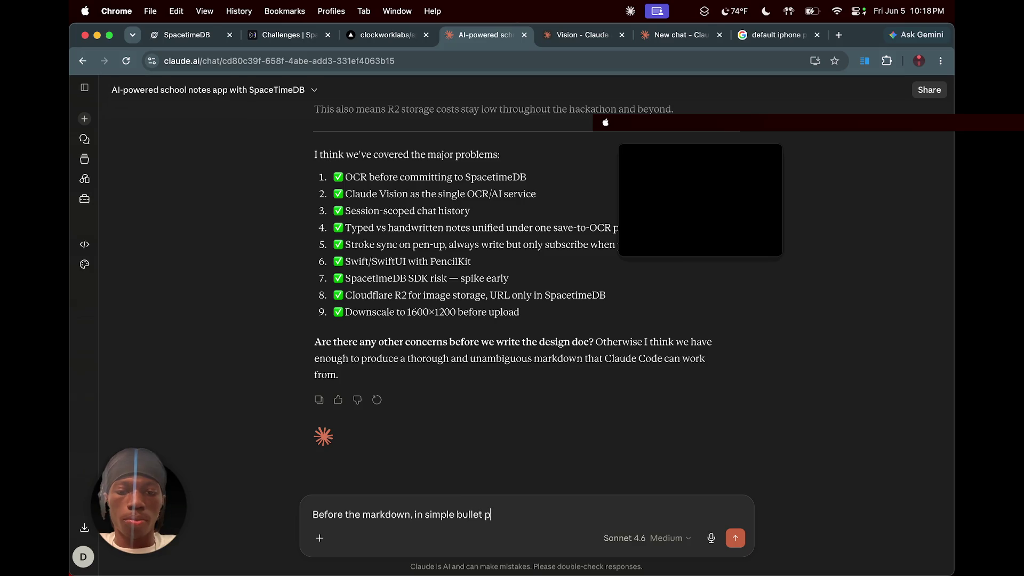
text(the plan)
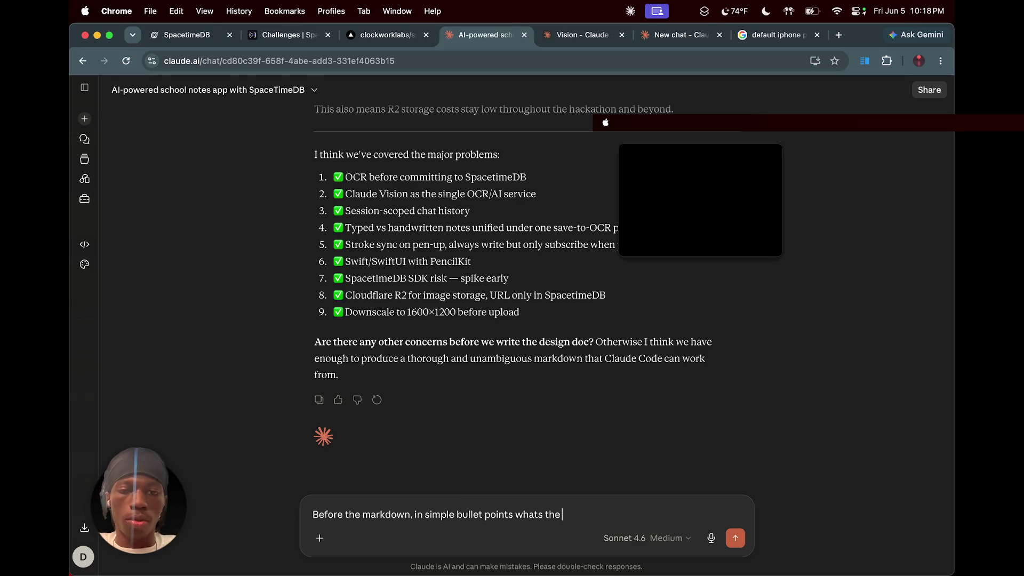
text( in steps?)
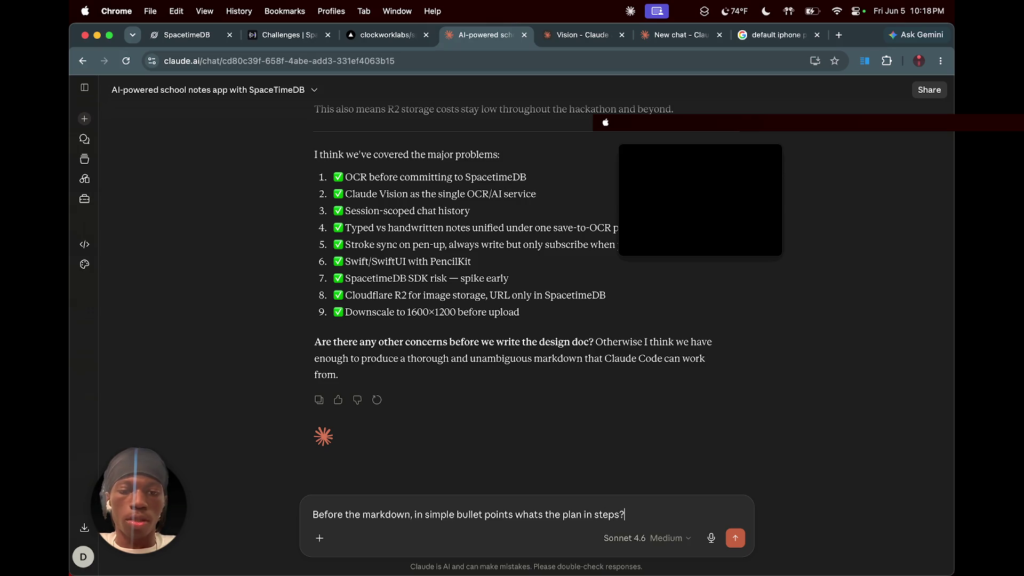
key(Return)
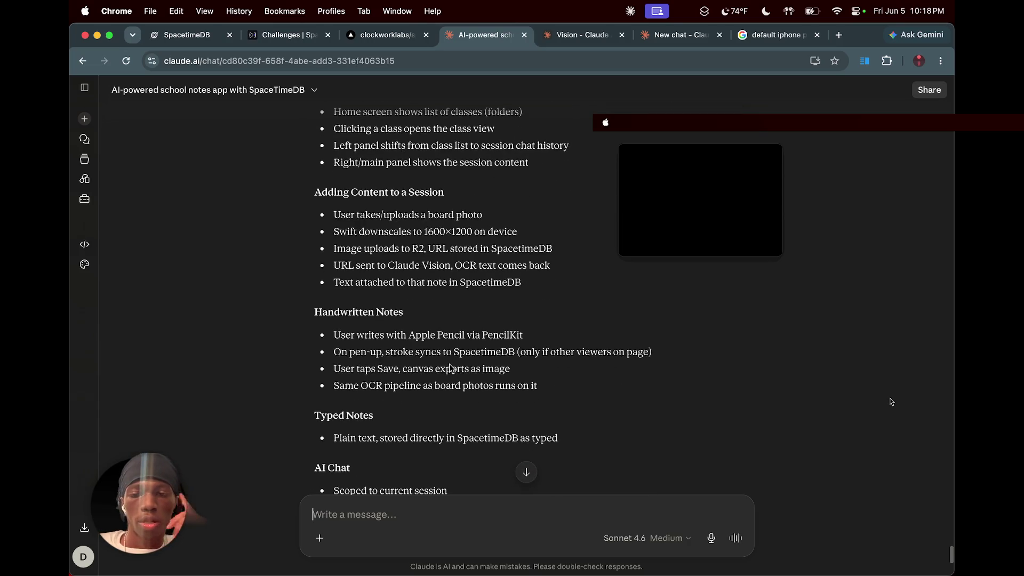
Scroll through the plan's AI Chat and Multiplayer sections
scroll(450, 368, down, 5)
scroll(450, 365, down, 2)
scroll(450, 364, down, 1)
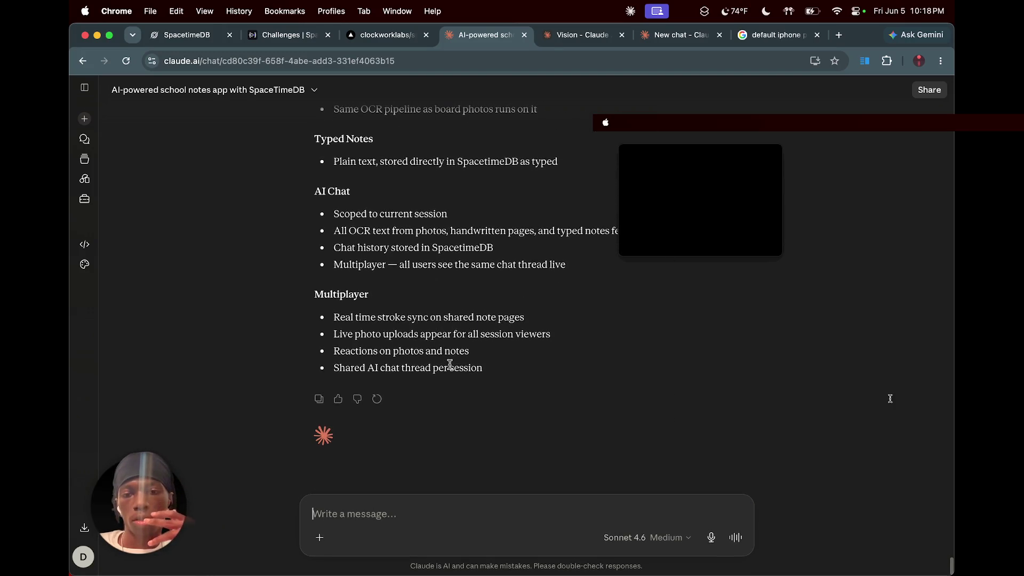
Draft the follow-up 'Ok, when should I use claude design to pass' without sending
text(OK)
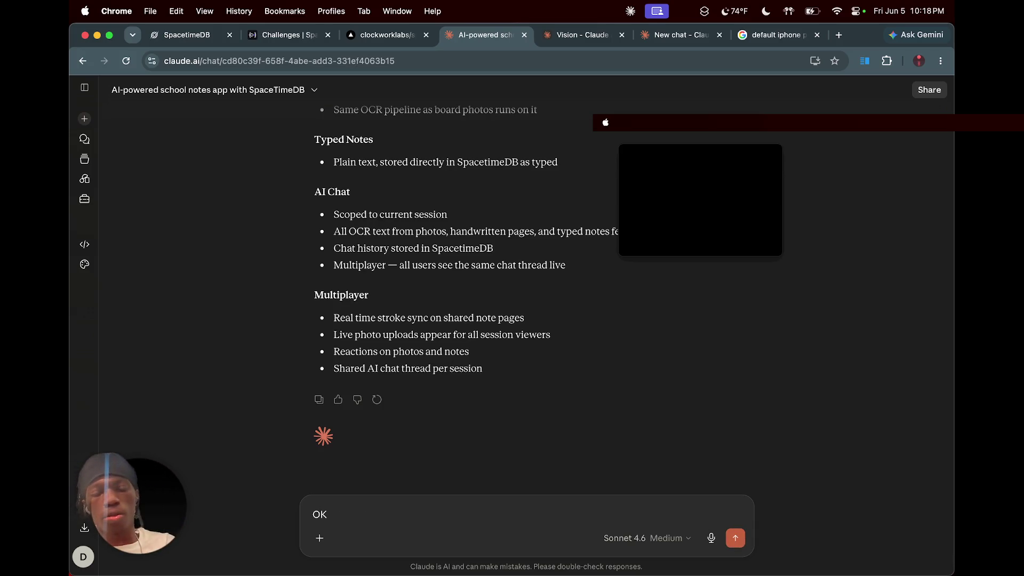
text(, WH)
key(BackSpace)
key(BackSpace)
key(BackSpace)
text(k, when should I)
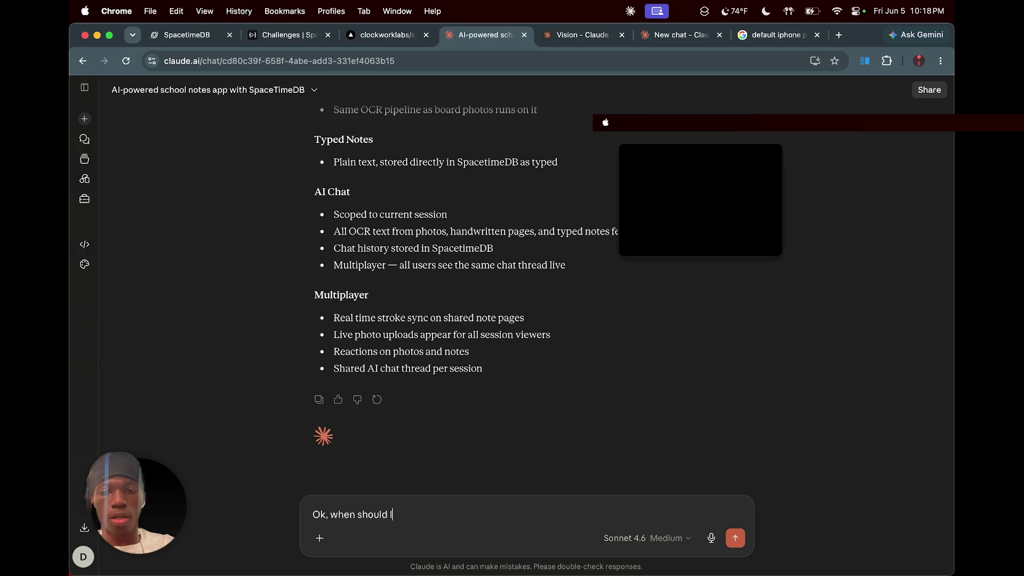
text( use claude de)
text(sign to pa)
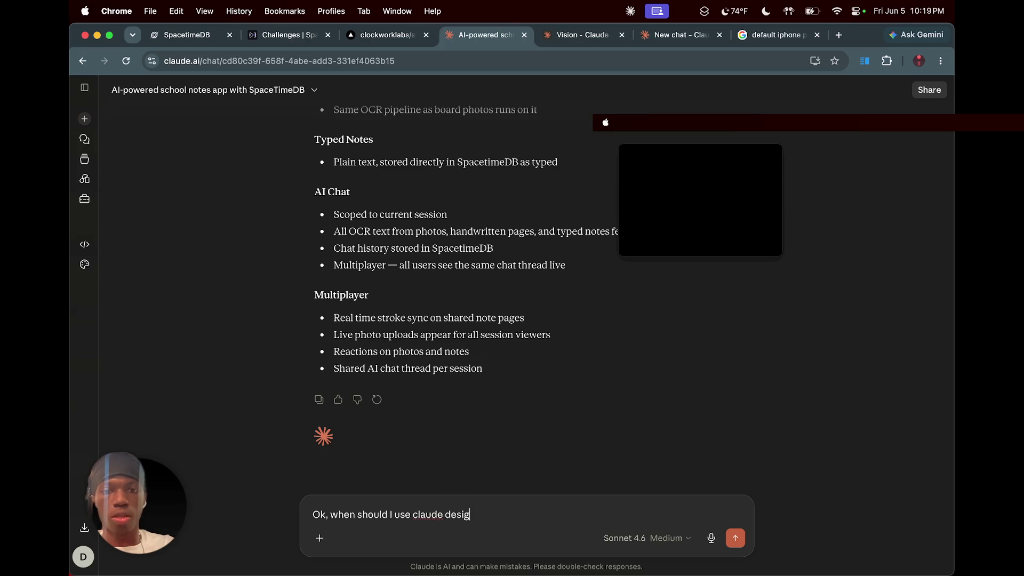
text(ss)
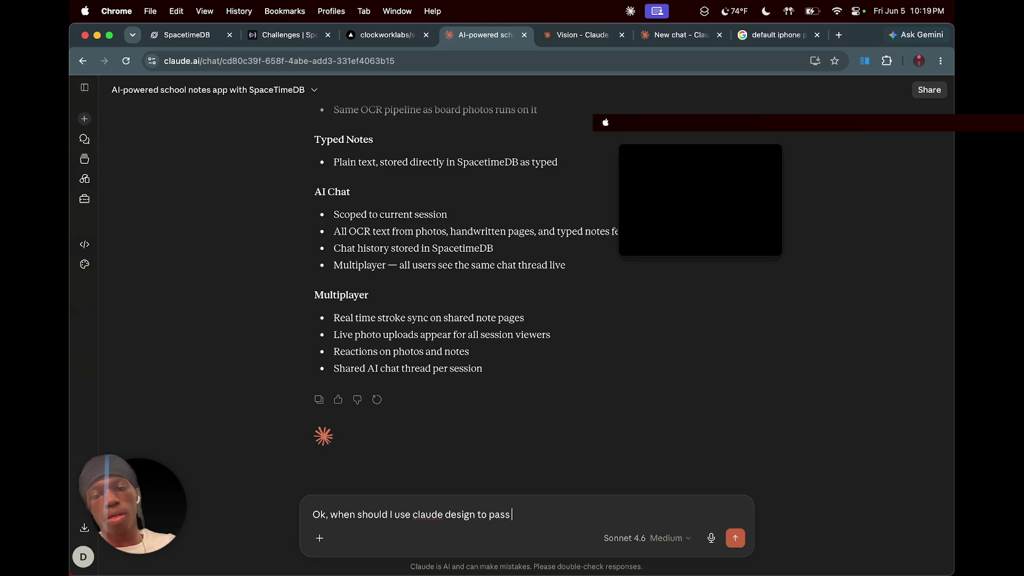